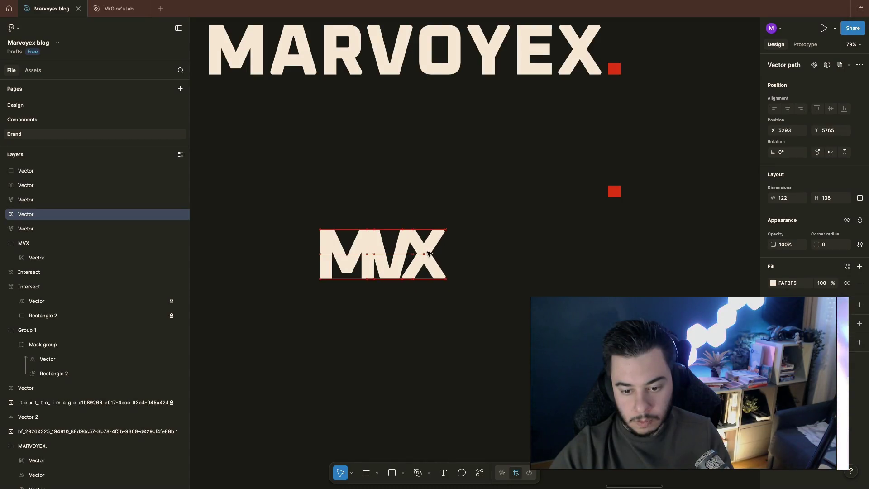
Move the X letter right and the M letter left so the M, V and X are evenly spaced
click(498, 295)
scroll(475, 290, up, 1)
drag(431, 277, 457, 278)
drag(337, 277, 309, 277)
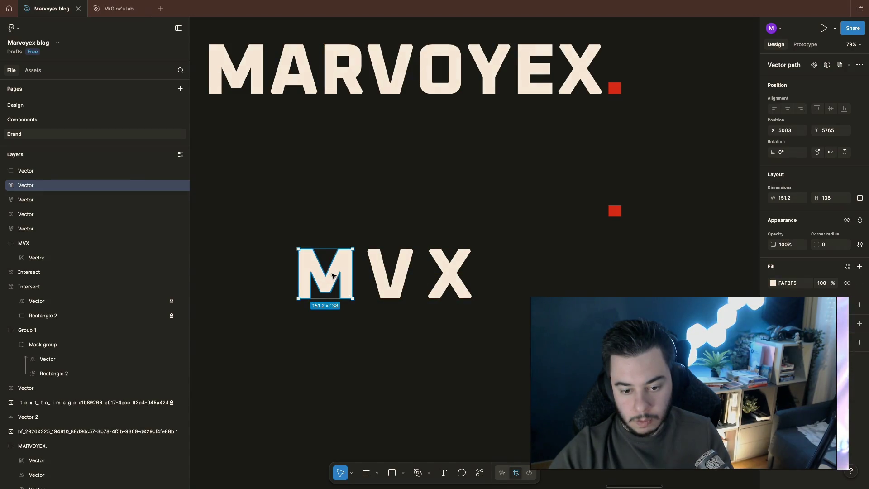
click(448, 274)
click(519, 262)
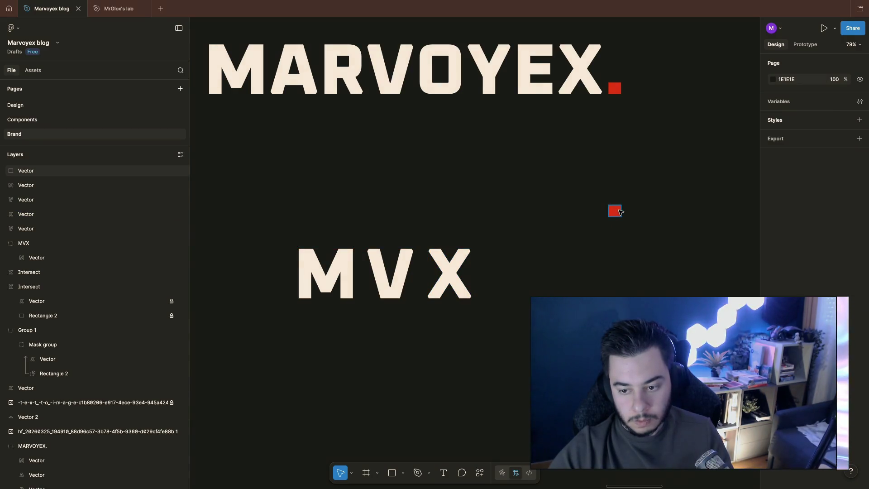
Enlarge the small red square and move it onto the MVX letters
ctrl+scroll(698, 253, down, 5)
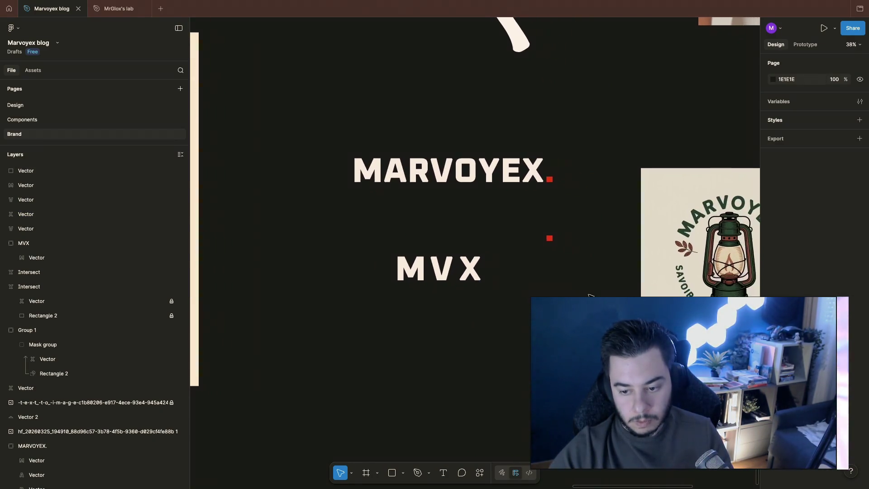
scroll(590, 296, right, 1)
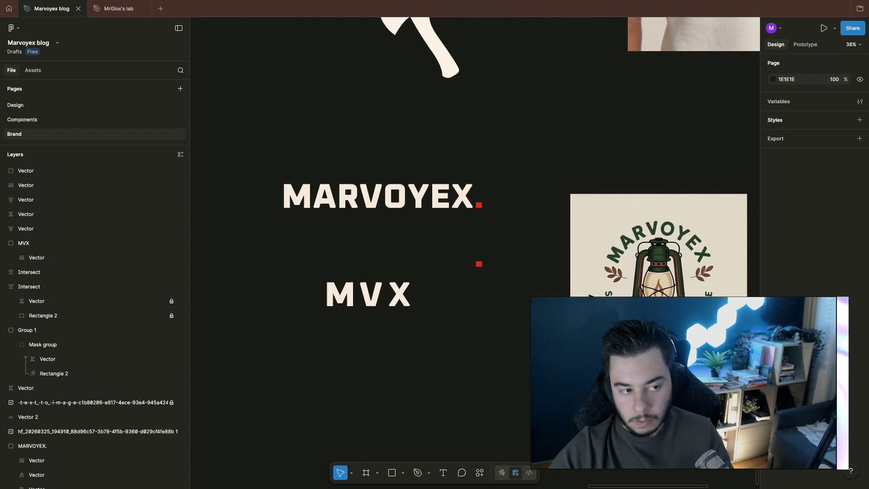
click(478, 263)
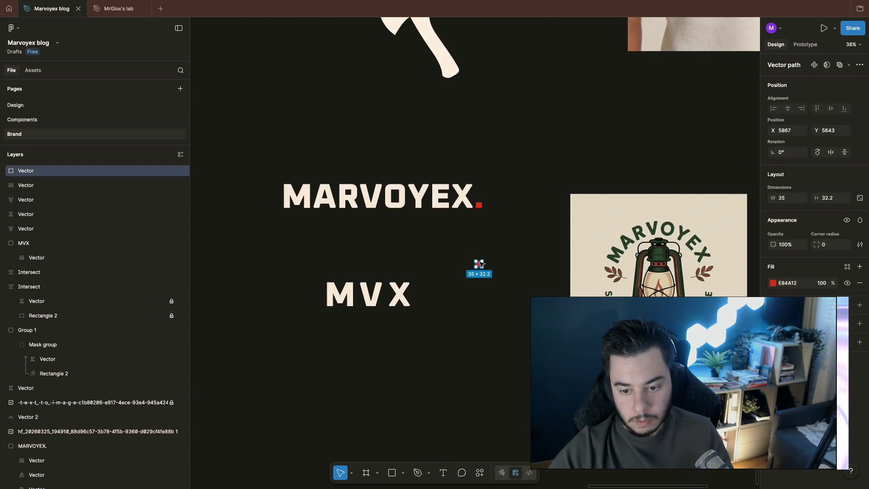
drag(484, 263, 521, 223)
mouse_move(512, 242)
mouse_down()
mouse_move(371, 301)
mouse_move(367, 281)
mouse_move(382, 289)
mouse_up()
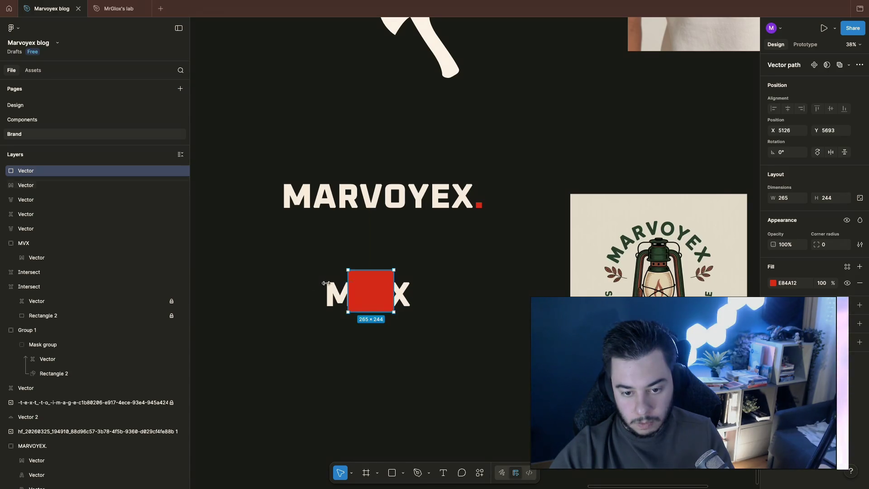
drag(317, 258, 478, 355)
key(Delete)
scroll(453, 358, right, 10)
scroll(453, 357, up, 2)
scroll(449, 361, right, 5)
scroll(448, 361, down, 1)
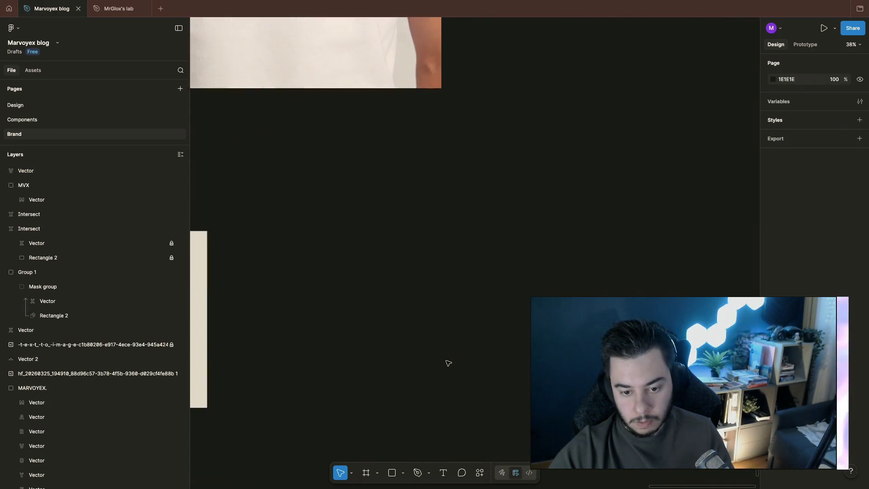
key(ctrl+z)
click(554, 191)
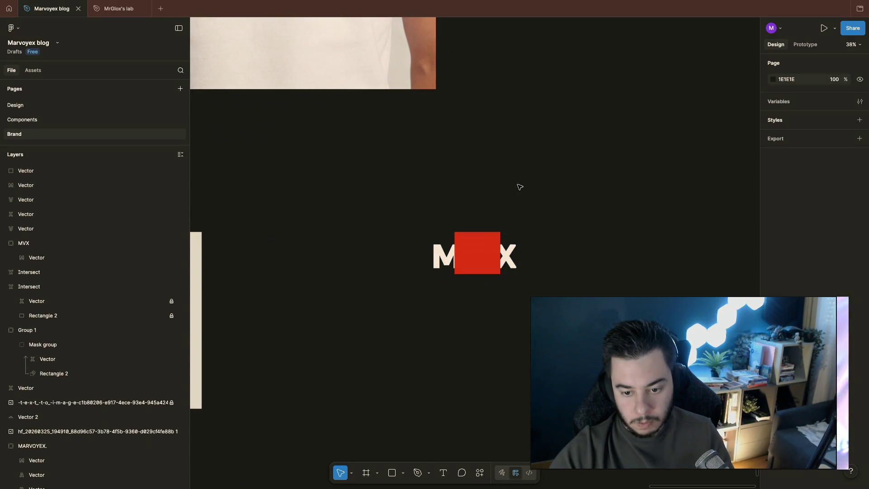
Enlarge the red square further so it fully covers the three letters
scroll(591, 236, down, 1)
scroll(591, 235, right, 1)
click(461, 234)
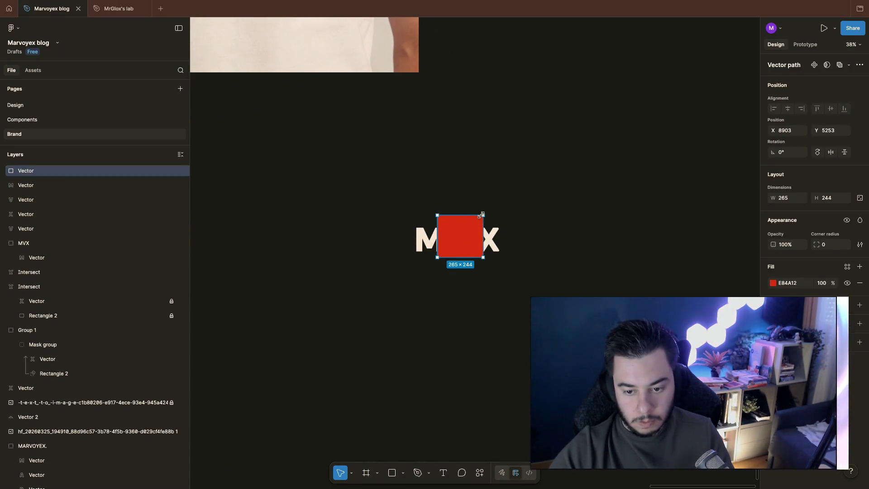
drag(483, 213, 510, 191)
click(561, 219)
key(ctrl+z)
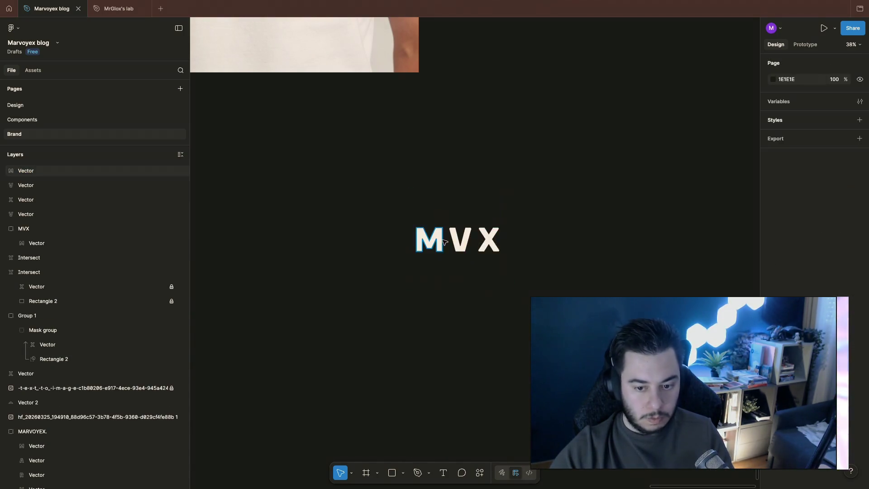
key(ctrl+shift+z)
key(ctrl+shift+z)
Stack the three letter layers above the red square and shift the square slightly left
click(27, 185)
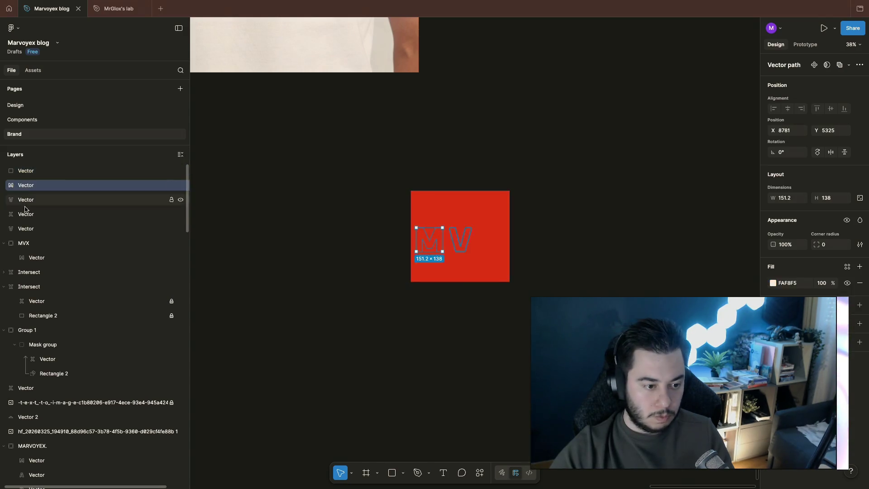
shift+click(34, 214)
drag(33, 193, 33, 170)
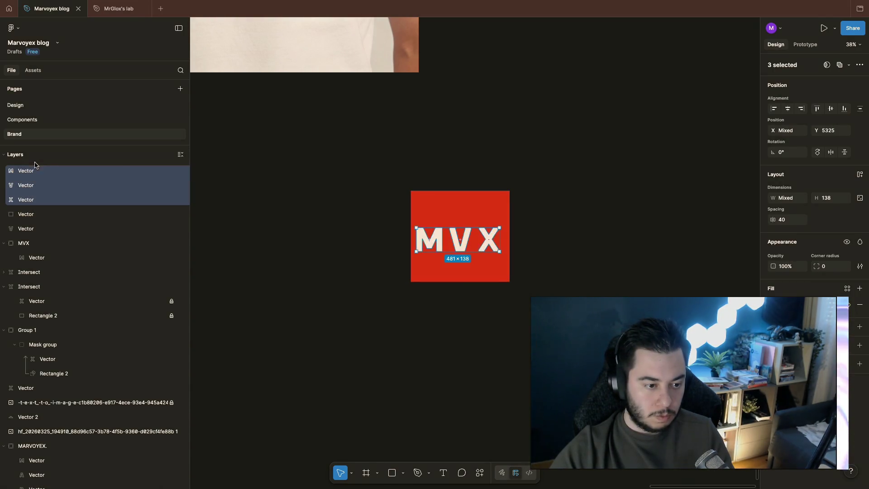
click(421, 305)
scroll(413, 327, right, 1)
click(439, 263)
drag(458, 274, 453, 274)
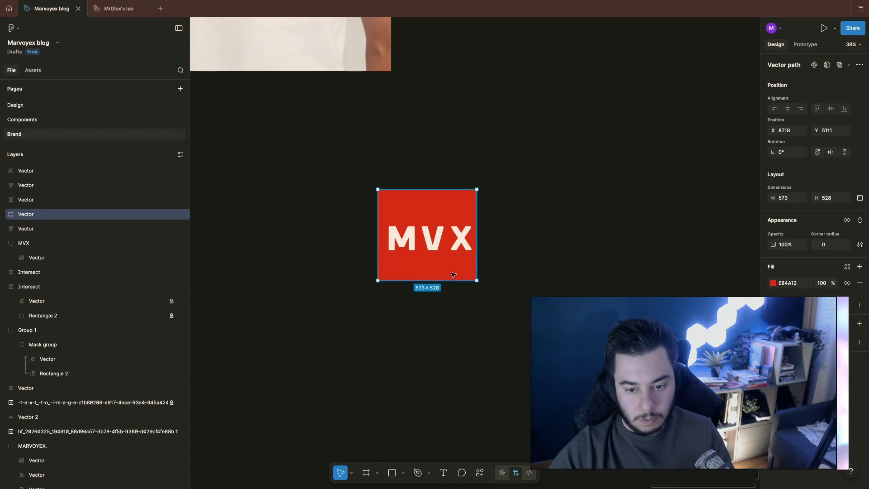
Group the M, V and X letters and centre the group horizontally and vertically on the red square
click(428, 243)
shift+click(411, 244)
shift+click(464, 240)
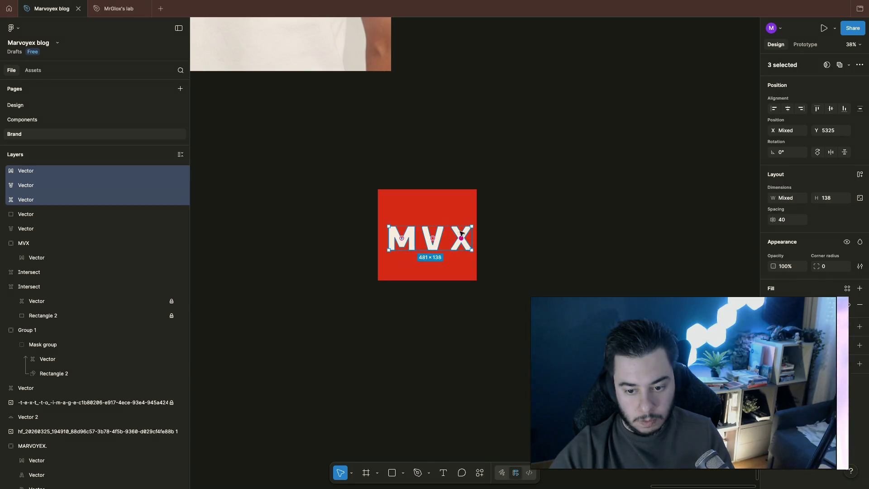
key(ctrl+g)
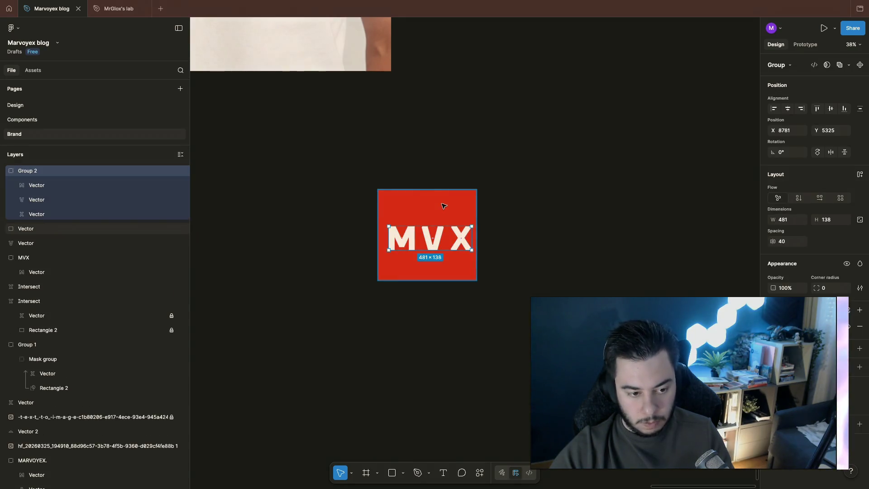
click(456, 208)
click(351, 204)
drag(389, 148, 499, 218)
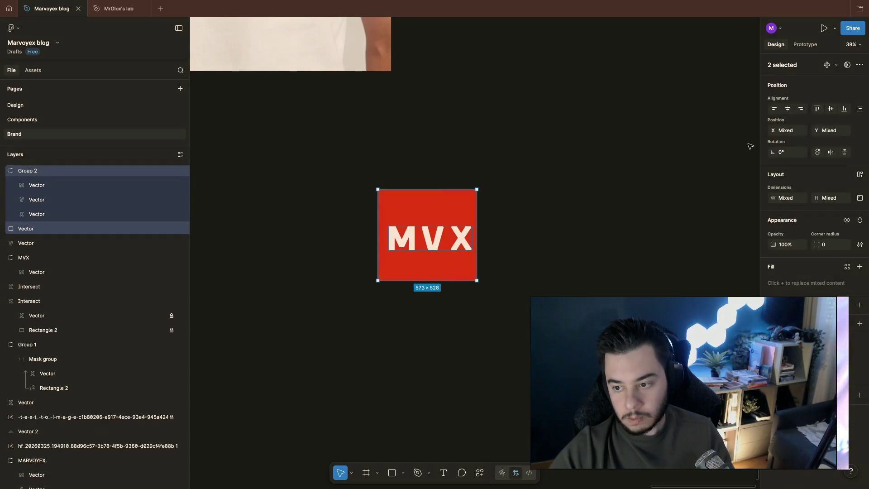
click(831, 109)
click(788, 108)
click(589, 221)
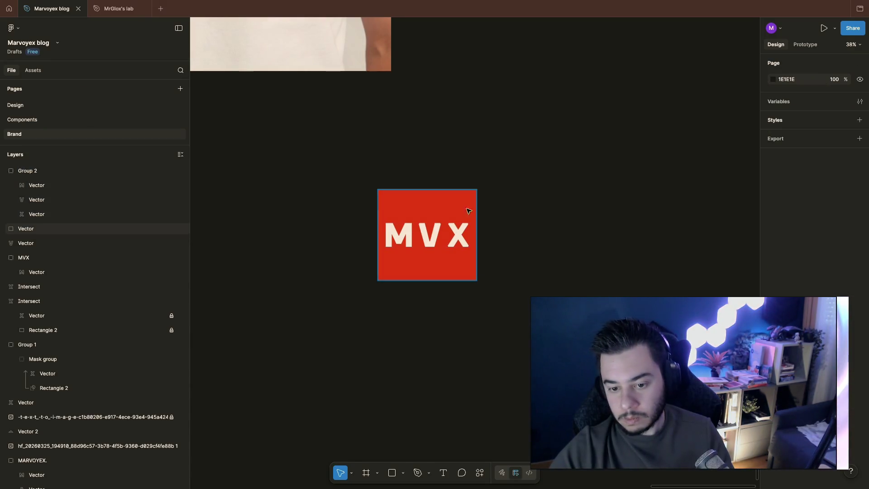
Fine-tune the V letter's position inside the letter group
double_click(444, 235)
shift+click(459, 236)
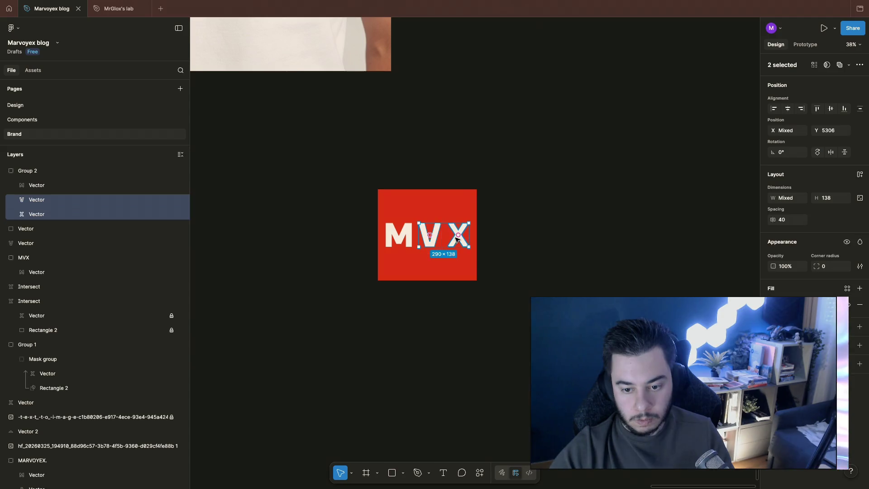
shift+click(408, 238)
drag(432, 239, 430, 238)
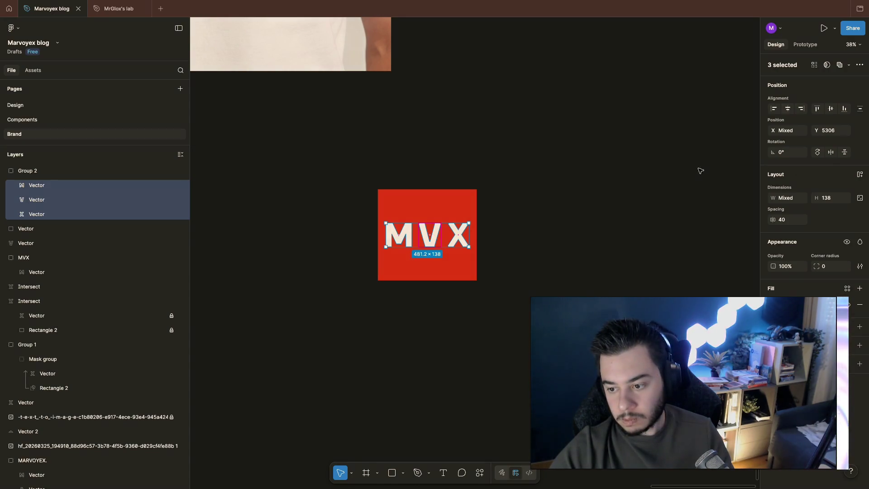
click(642, 245)
scroll(484, 238, down, 5)
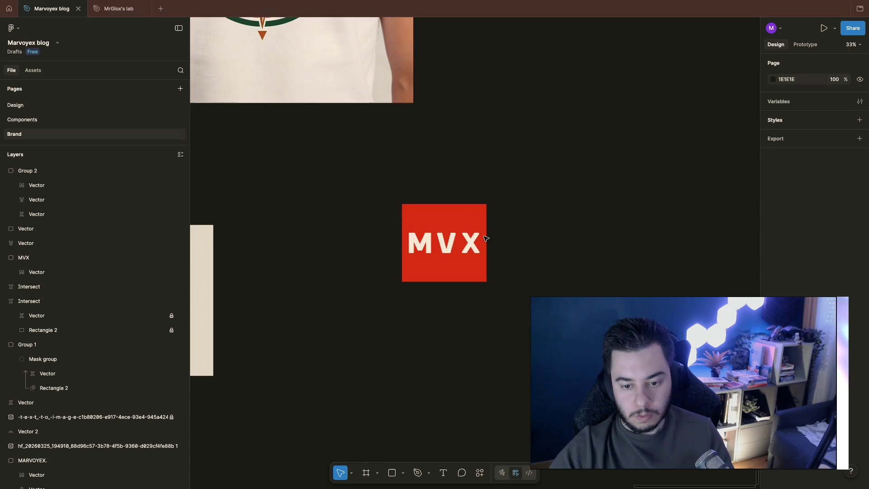
Tighten the letter spacing by nudging X left two steps and M right one step
scroll(612, 246, right, 3)
scroll(611, 245, down, 2)
scroll(612, 245, up, 4)
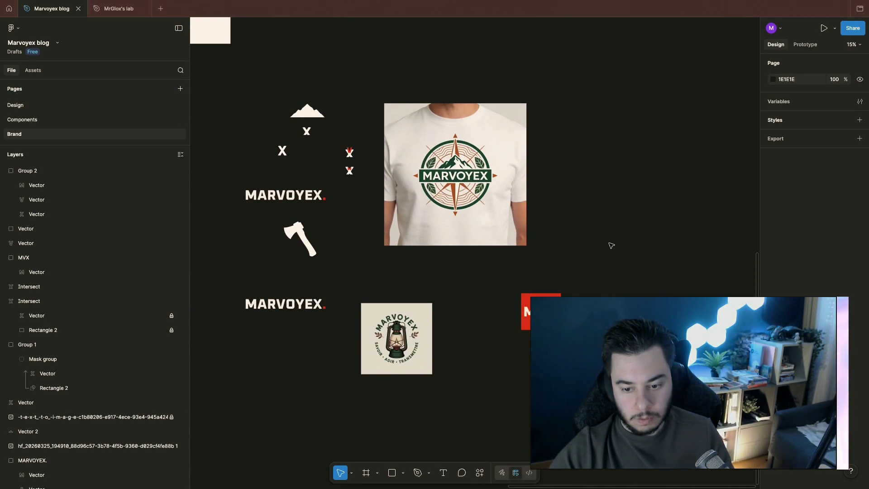
scroll(376, 195, down, 1)
scroll(376, 195, right, 1)
scroll(546, 290, up, 5)
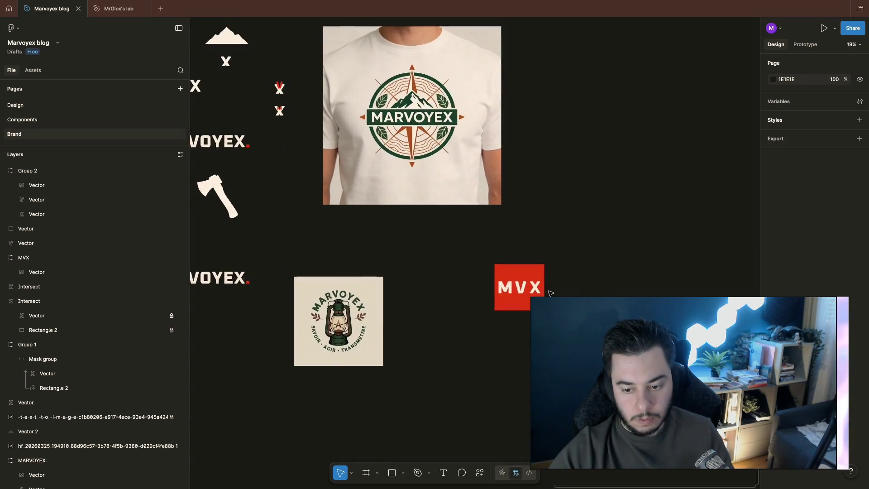
double_click(518, 288)
key(shift+Left)
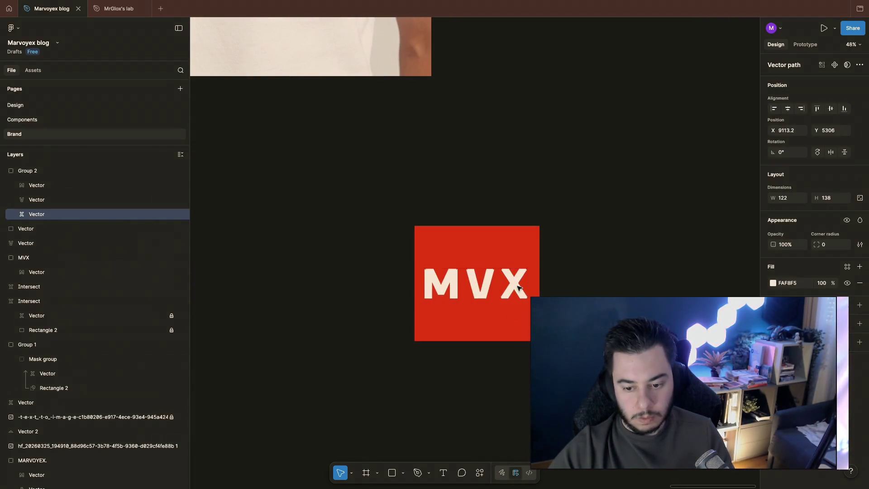
key(shift+Left)
click(448, 283)
key(shift+Right)
click(612, 295)
Move the red MVX block beside the lantern badge and look over the board
scroll(613, 295, down, 5)
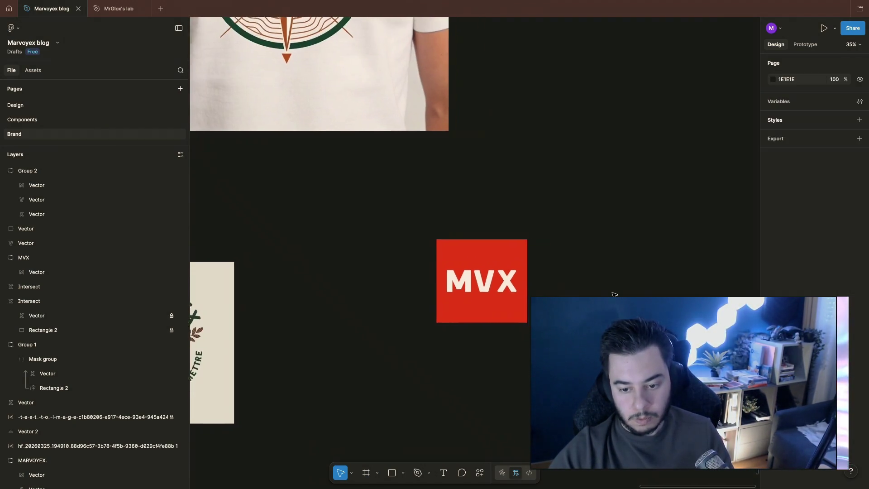
drag(615, 294, 501, 266)
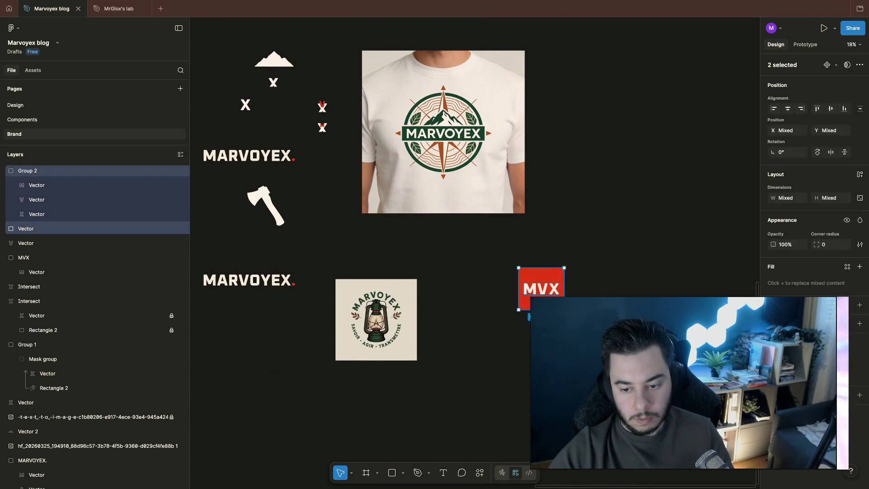
drag(541, 288, 488, 340)
key(Escape)
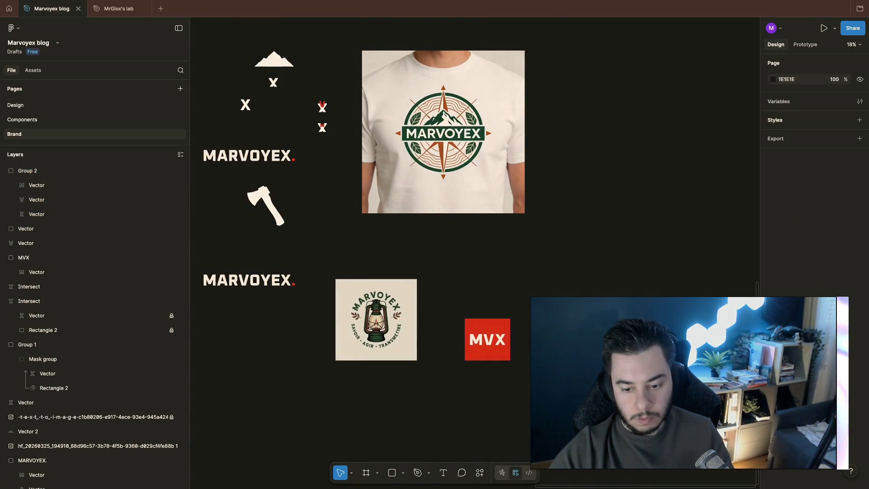
scroll(379, 204, left, 2)
scroll(379, 204, down, 1)
scroll(460, 334, down, 1)
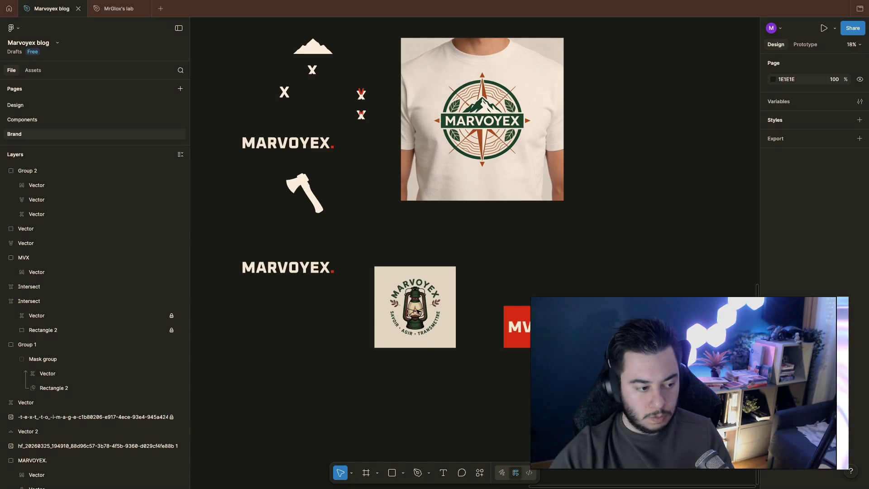
scroll(409, 304, up, 5)
scroll(409, 305, down, 2)
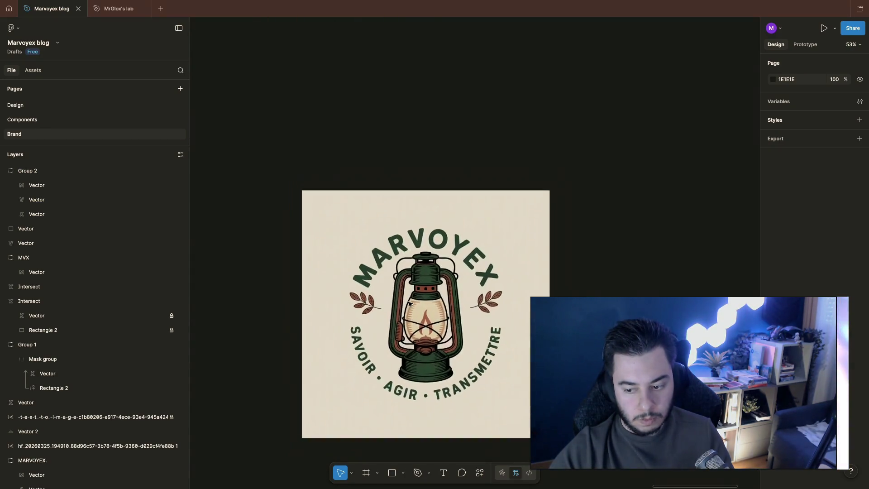
scroll(410, 304, right, 5)
scroll(410, 305, up, 1)
scroll(409, 304, left, 2)
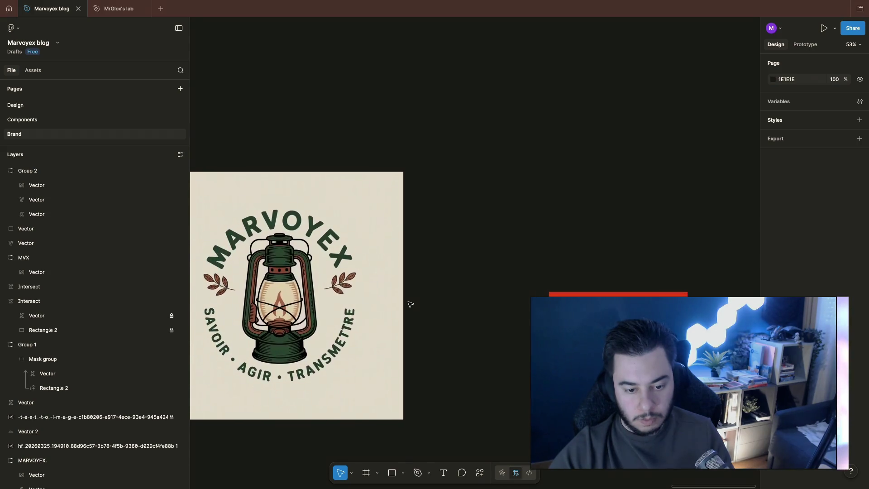
scroll(410, 305, down, 3)
scroll(410, 302, up, 2)
scroll(411, 302, left, 3)
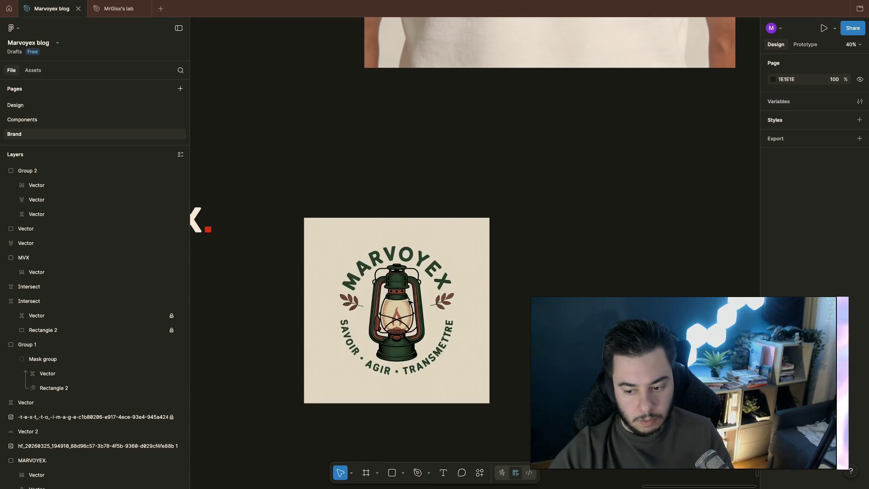
scroll(409, 302, down, 5)
scroll(409, 302, up, 3)
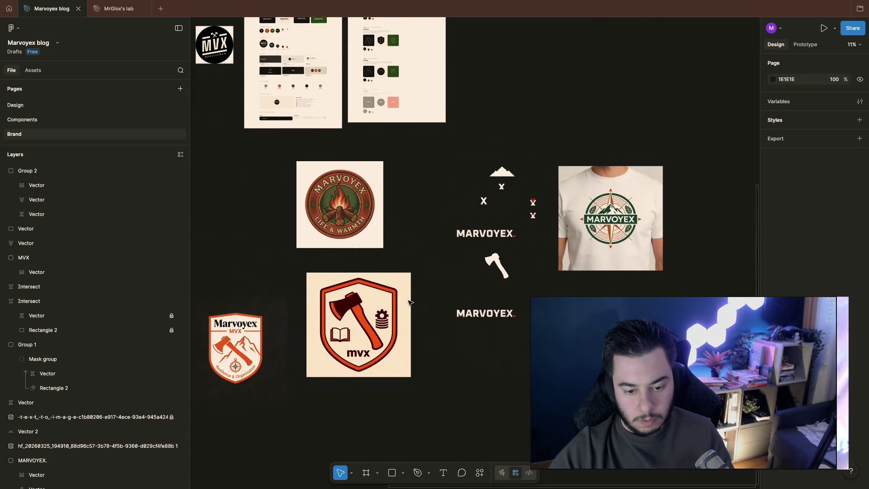
scroll(408, 302, down, 1)
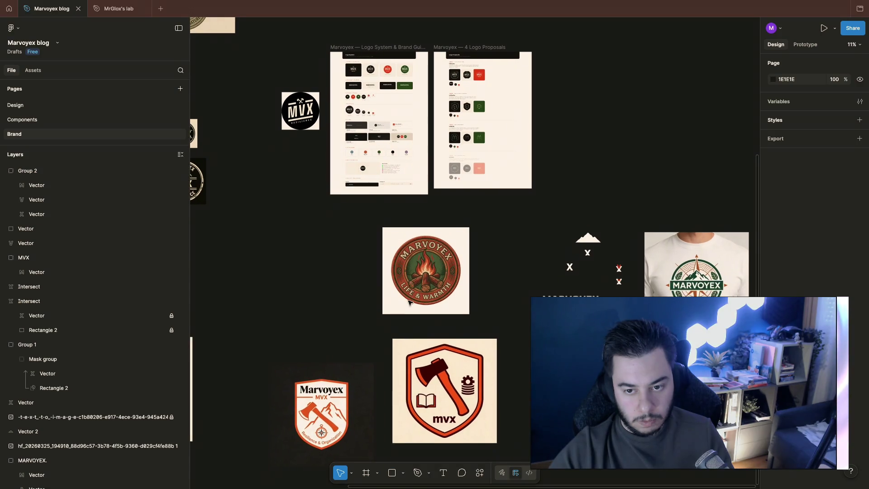
scroll(493, 119, up, 5)
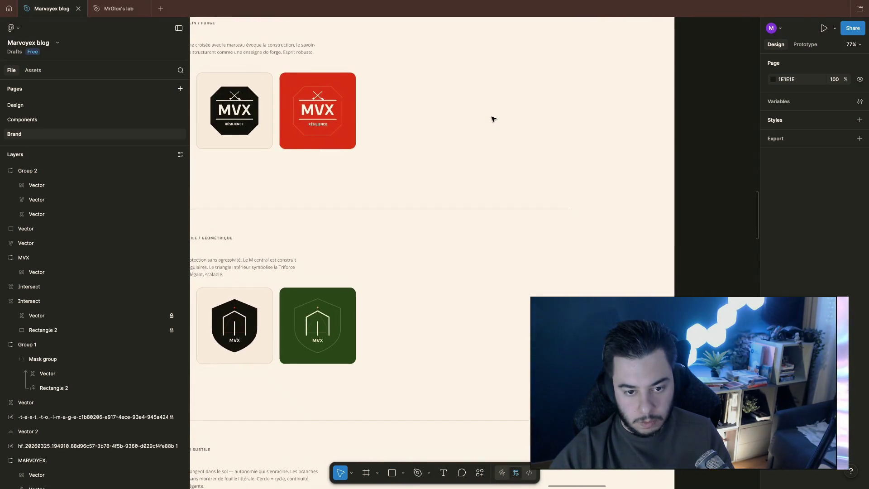
scroll(493, 119, down, 4)
scroll(493, 119, up, 2)
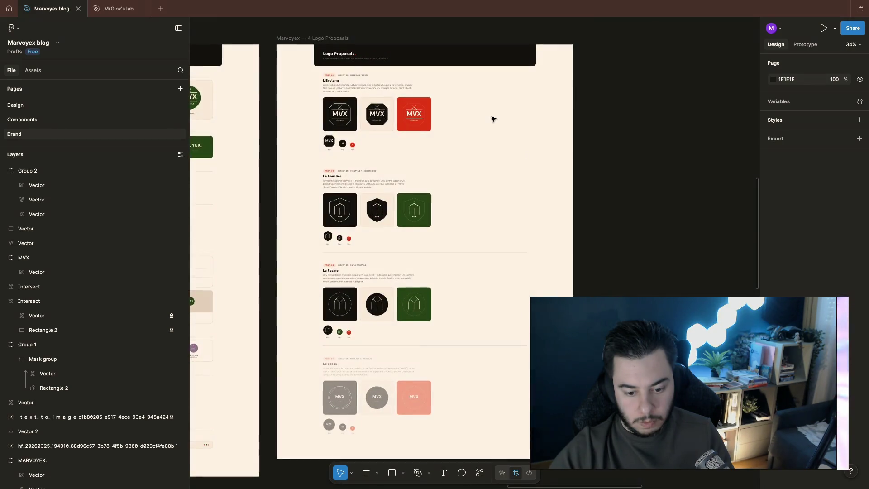
scroll(493, 119, down, 1)
click(408, 388)
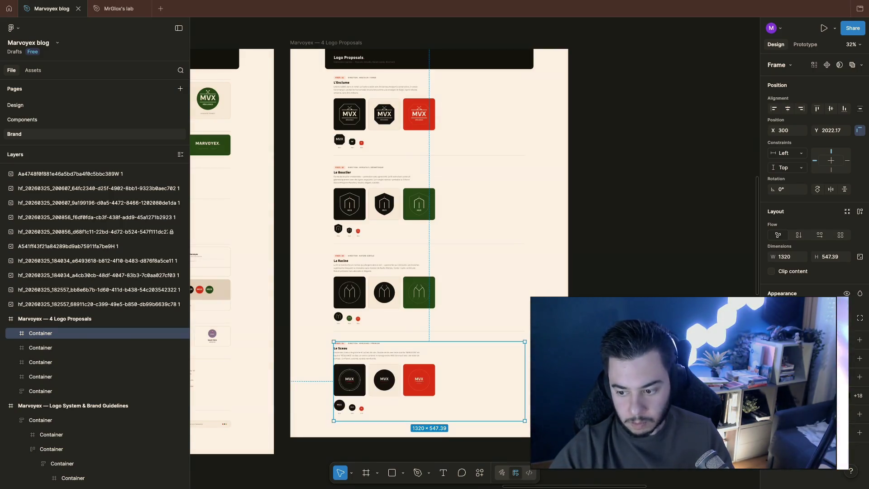
key(Escape)
ctrl+scroll(430, 375, up, 5)
ctrl+scroll(430, 376, down, 5)
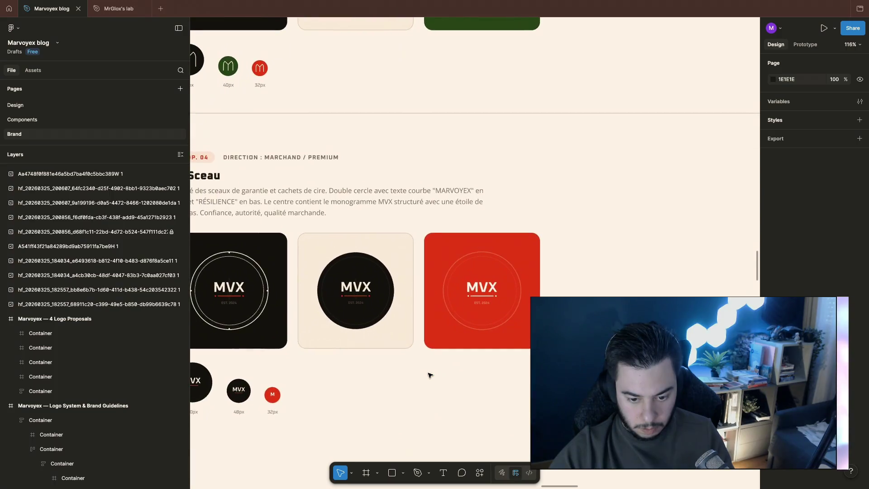
click(428, 406)
ctrl+scroll(428, 406, down, 5)
scroll(496, 221, left, 3)
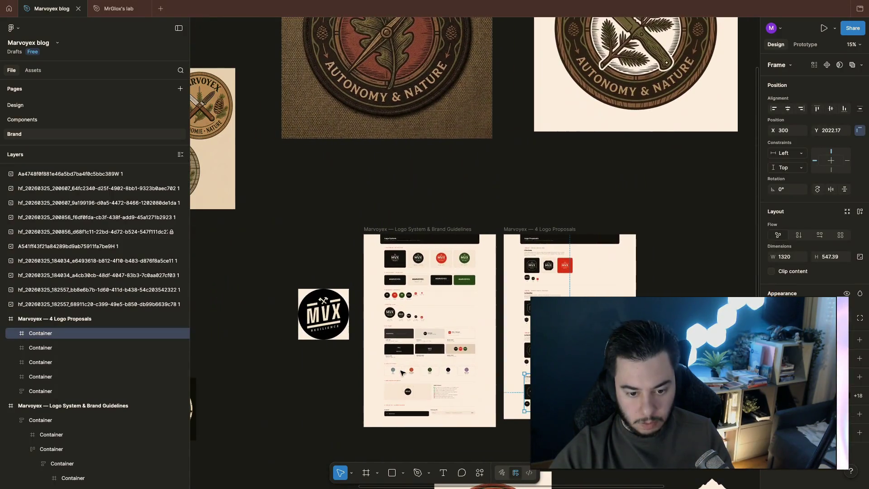
click(394, 230)
ctrl+scroll(448, 326, up, 5)
scroll(451, 327, down, 4)
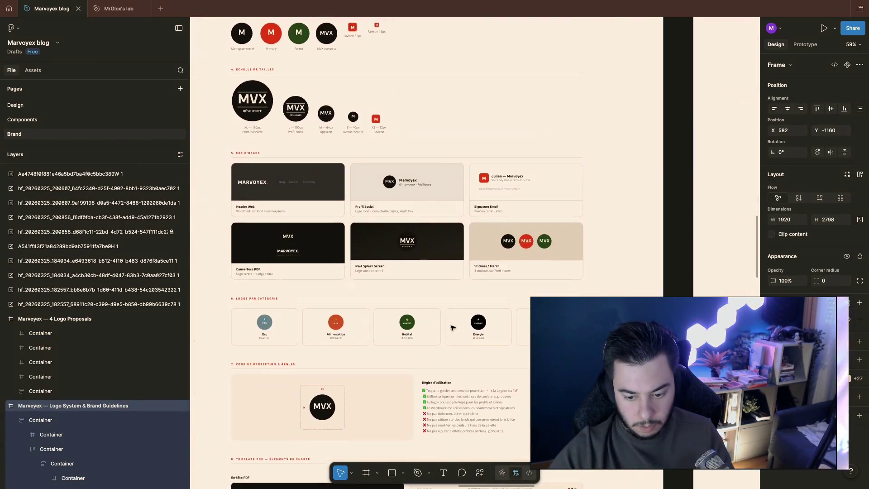
scroll(452, 327, left, 1)
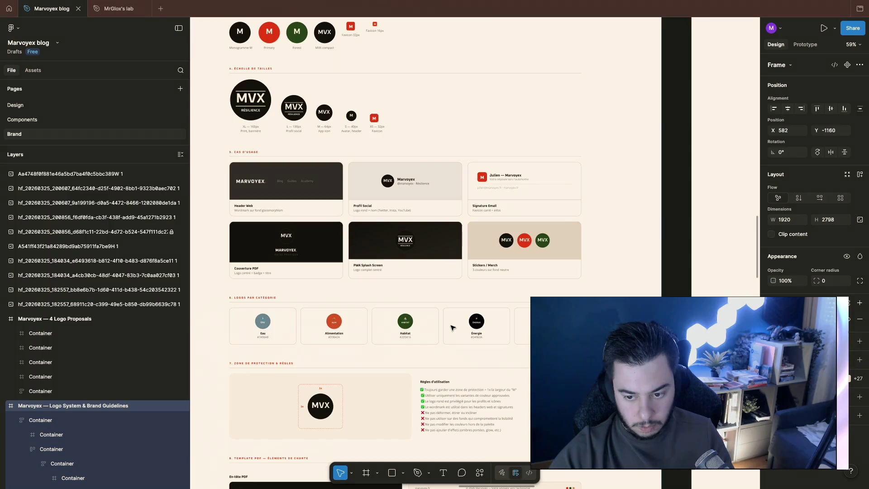
ctrl+scroll(451, 327, down, 6)
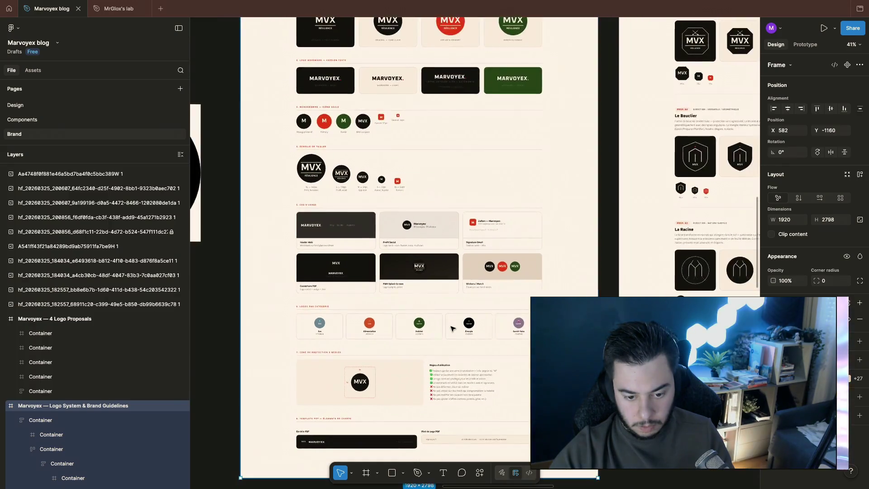
scroll(453, 329, left, 5)
scroll(453, 330, up, 2)
scroll(453, 329, right, 4)
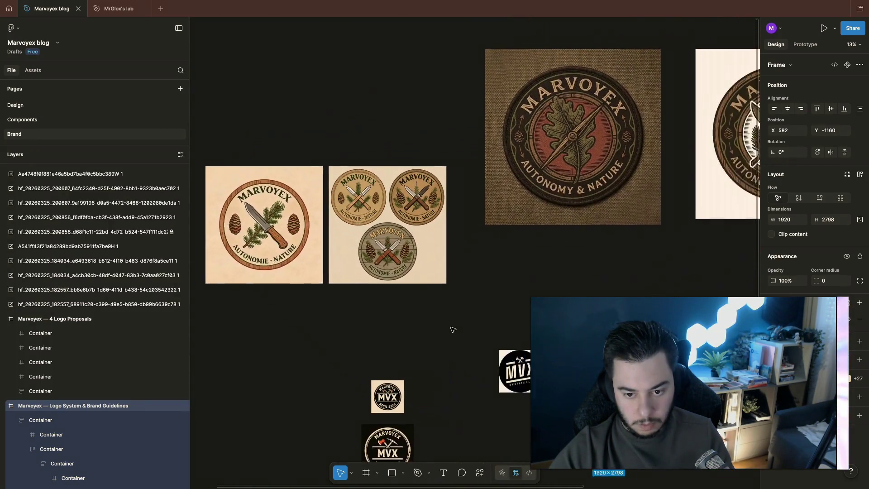
scroll(452, 328, down, 4)
scroll(453, 329, right, 4)
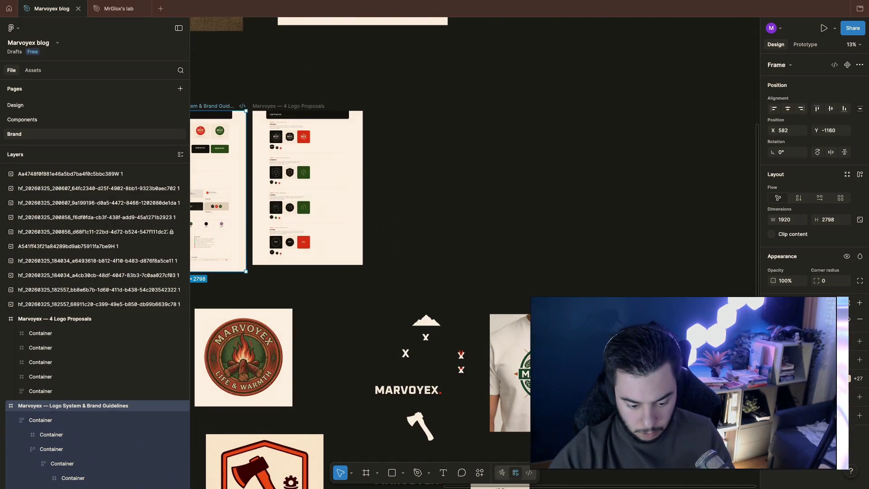
Paste the red MVX square with its cream letters onto the canvas
key(ctrl+v)
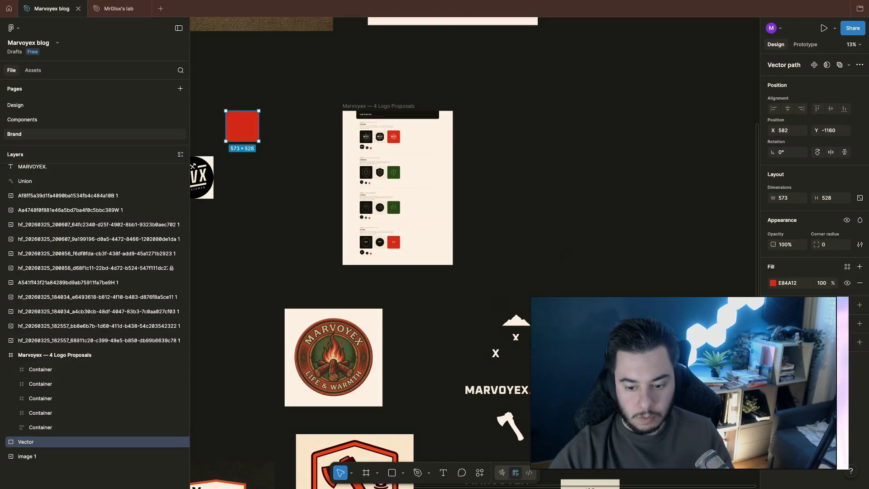
scroll(407, 226, down, 5)
key(Escape)
scroll(408, 226, right, 3)
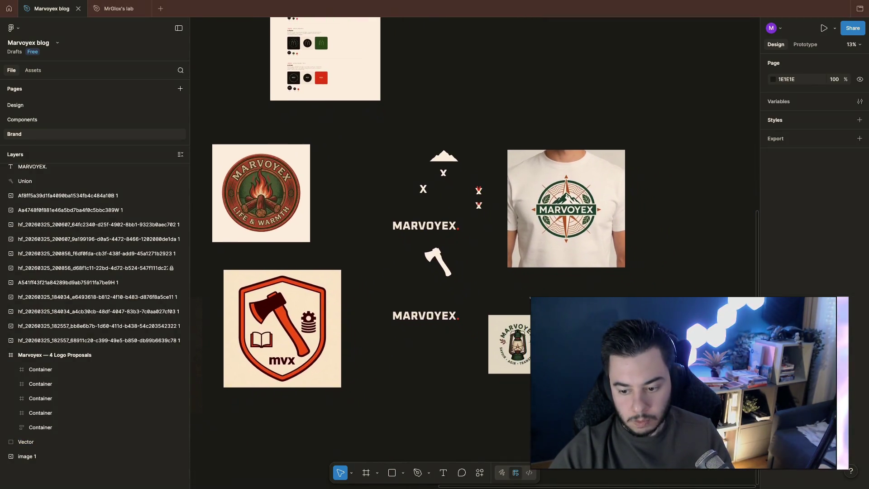
scroll(468, 266, up, 5)
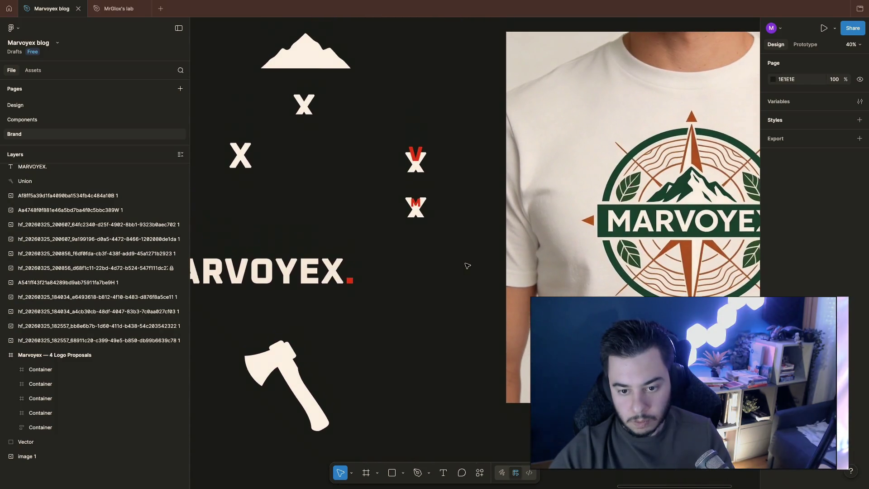
scroll(486, 289, down, 5)
scroll(487, 290, right, 4)
click(506, 279)
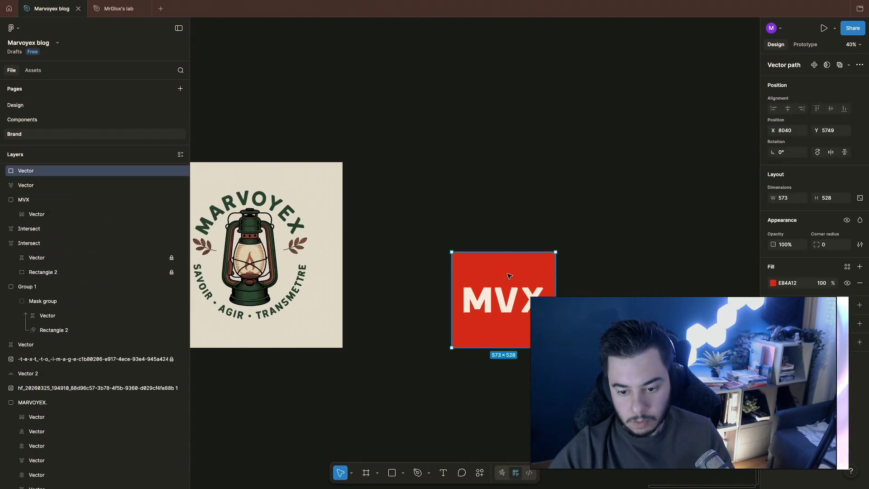
drag(498, 286, 477, 113)
key(ctrl+z)
Group the MVX letters with the red square and move the group lower on the canvas
mouse_move(446, 204)
mouse_down()
mouse_move(477, 246)
mouse_move(480, 294)
mouse_move(479, 148)
mouse_move(456, 66)
mouse_up()
key(ctrl+g)
key(Escape)
key(ctrl+g)
scroll(500, 222, up, 3)
scroll(499, 222, left, 3)
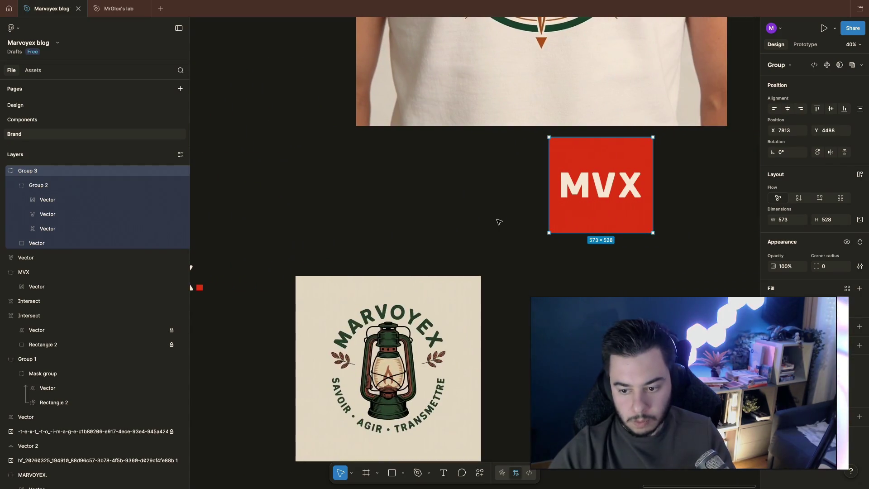
double_click(608, 152)
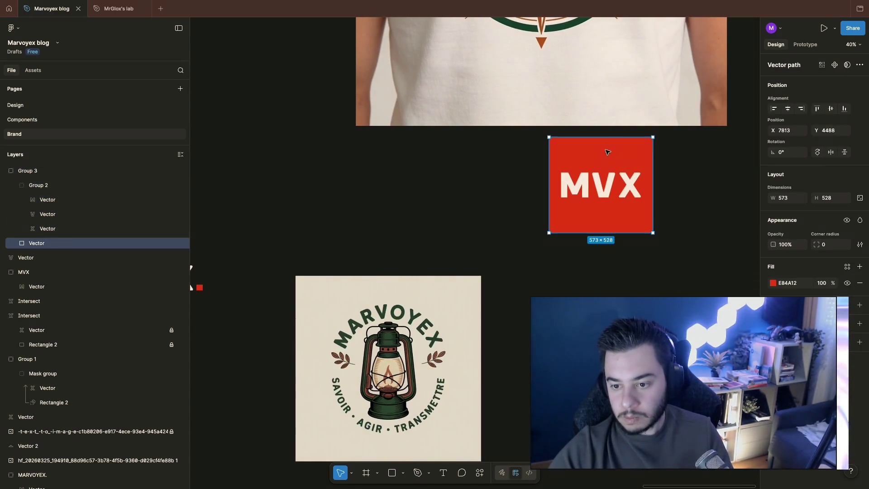
click(696, 190)
drag(539, 132, 670, 256)
drag(645, 224, 660, 374)
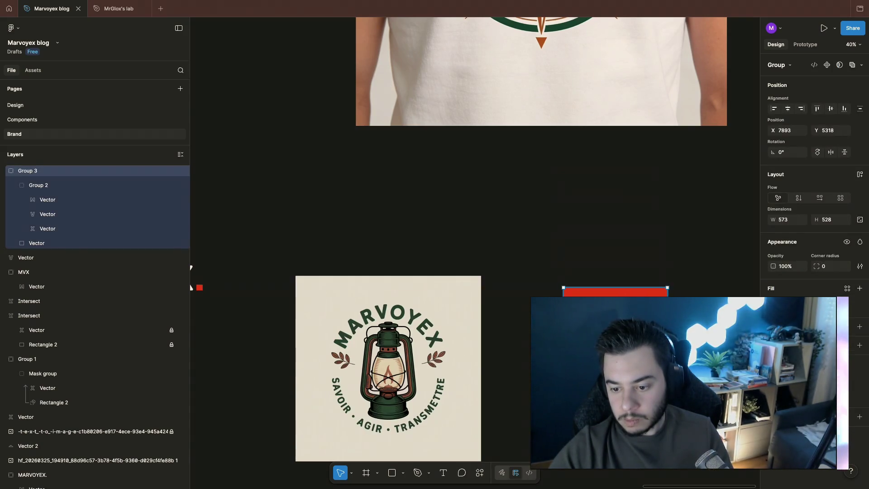
Narrow the red square from its left side to an even 528×528
double_click(615, 292)
click(727, 194)
double_click(615, 293)
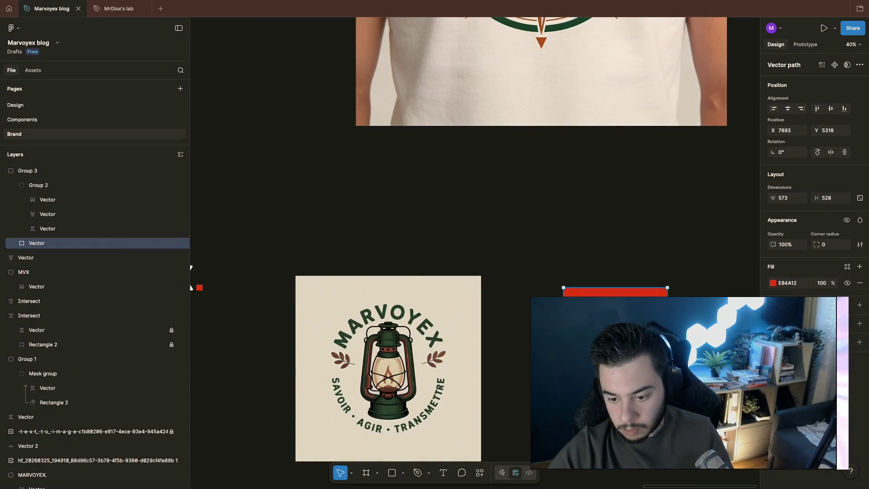
drag(564, 287, 567, 288)
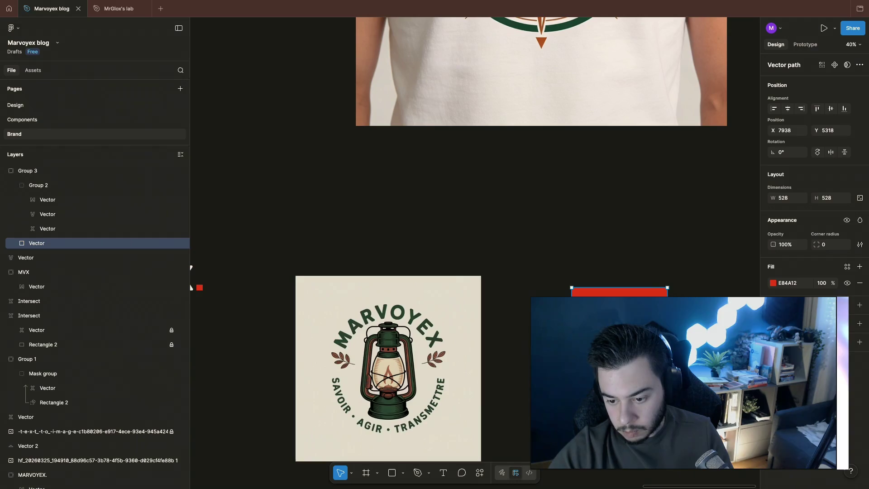
click(39, 185)
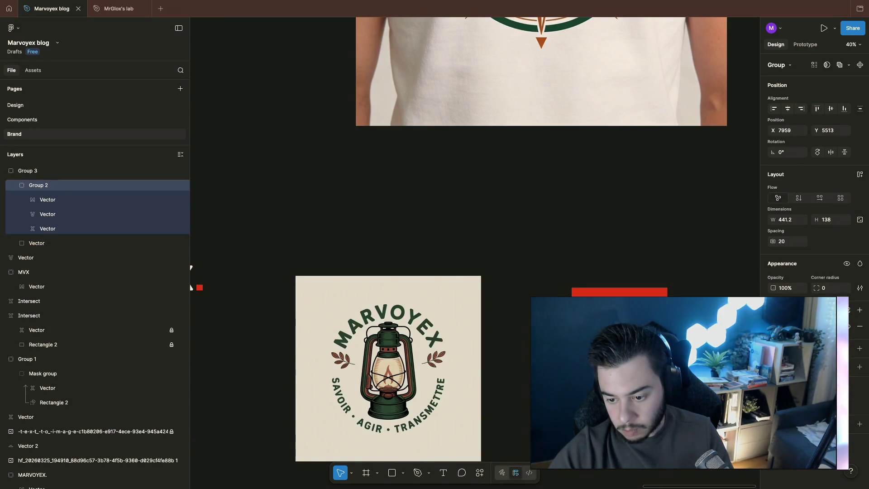
click(191, 287)
scroll(713, 348, up, 5)
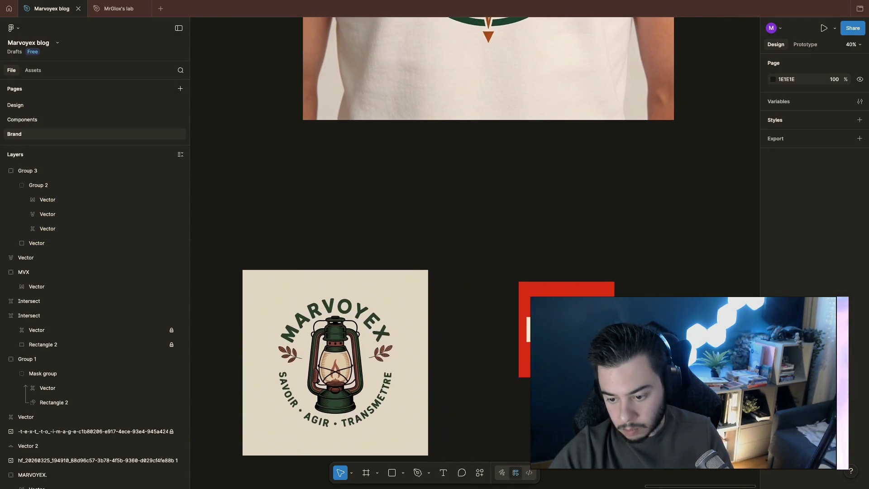
scroll(453, 317, right, 3)
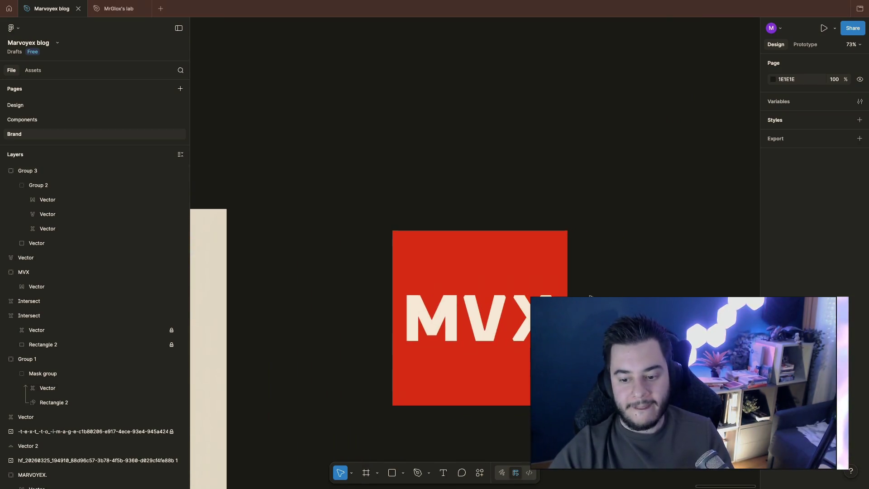
ctrl+click(446, 322)
scroll(446, 322, down, 2)
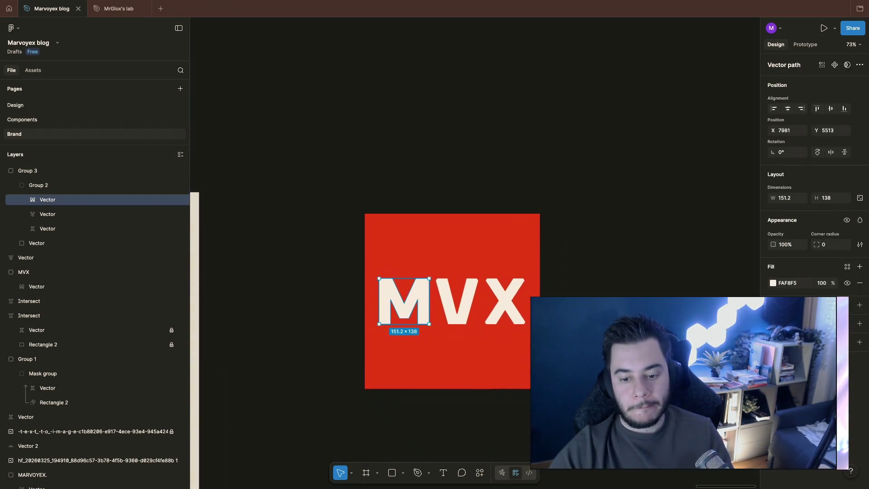
key(Escape)
scroll(453, 227, down, 6)
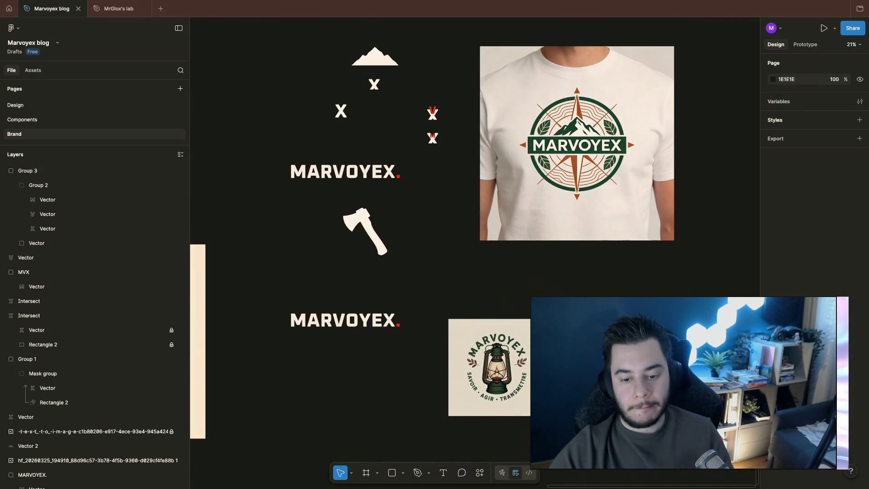
click(27, 171)
mouse_move(562, 335)
mouse_down()
mouse_move(297, 347)
mouse_move(319, 385)
mouse_up()
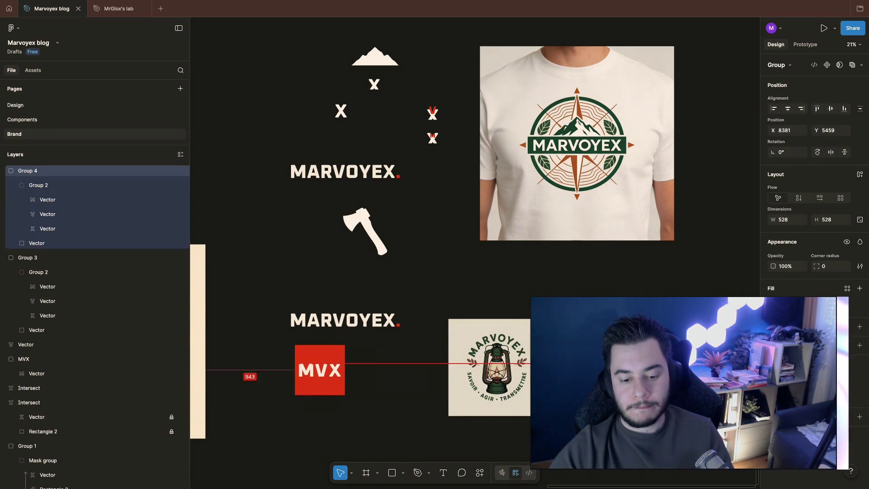
key(Escape)
scroll(528, 385, down, 2)
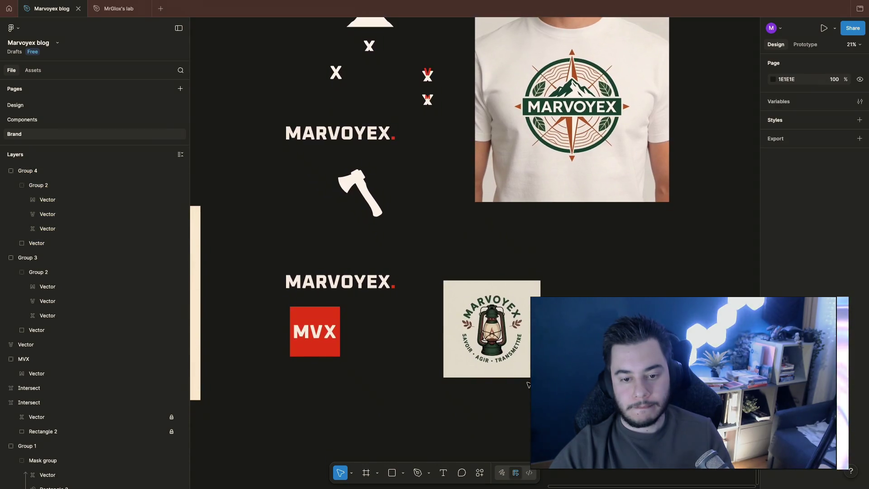
scroll(529, 398, left, 2)
scroll(529, 397, up, 3)
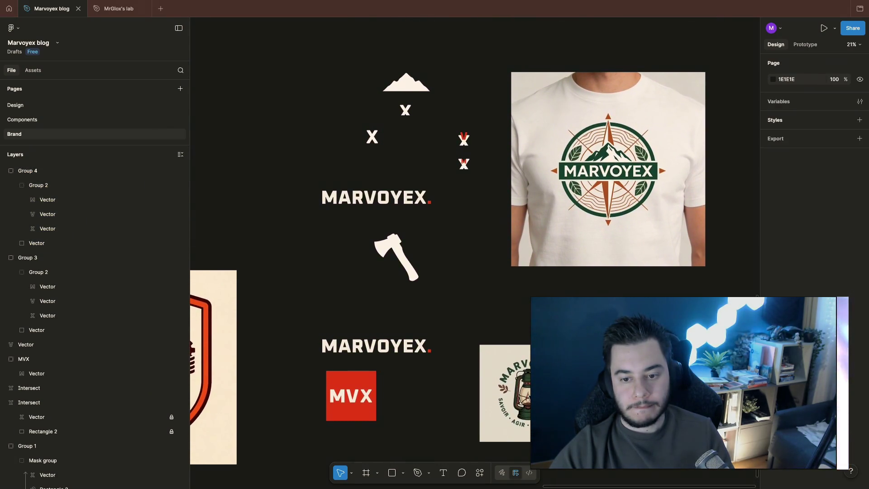
drag(478, 177, 453, 151)
key(Delete)
drag(452, 121, 475, 168)
click(475, 168)
scroll(475, 168, up, 5)
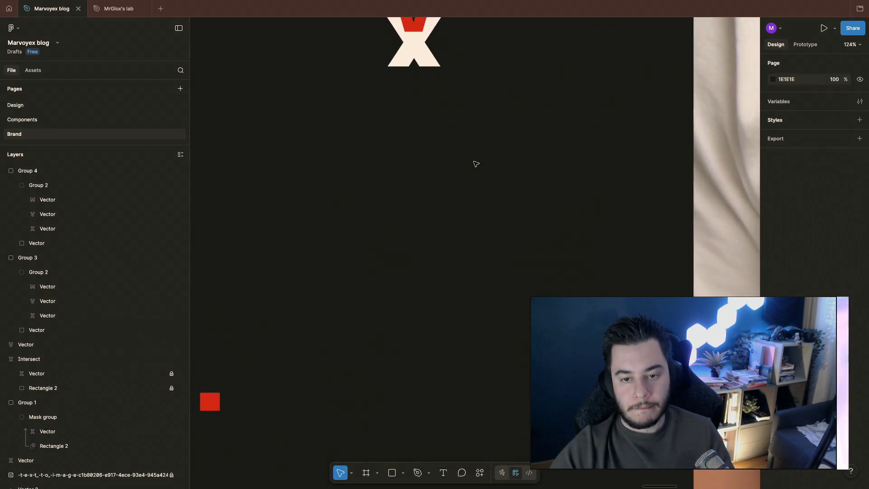
scroll(480, 140, up, 2)
click(439, 94)
drag(426, 72, 427, 66)
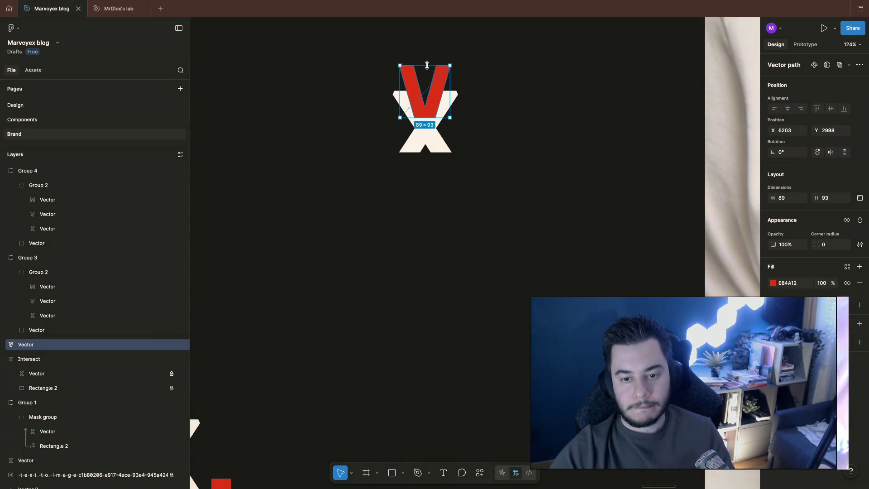
click(527, 136)
scroll(525, 137, up, 2)
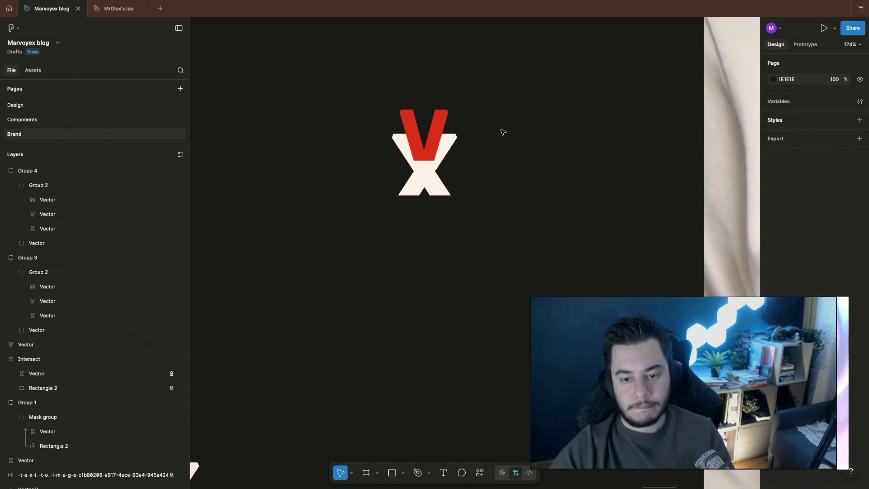
scroll(503, 132, down, 5)
scroll(532, 172, left, 4)
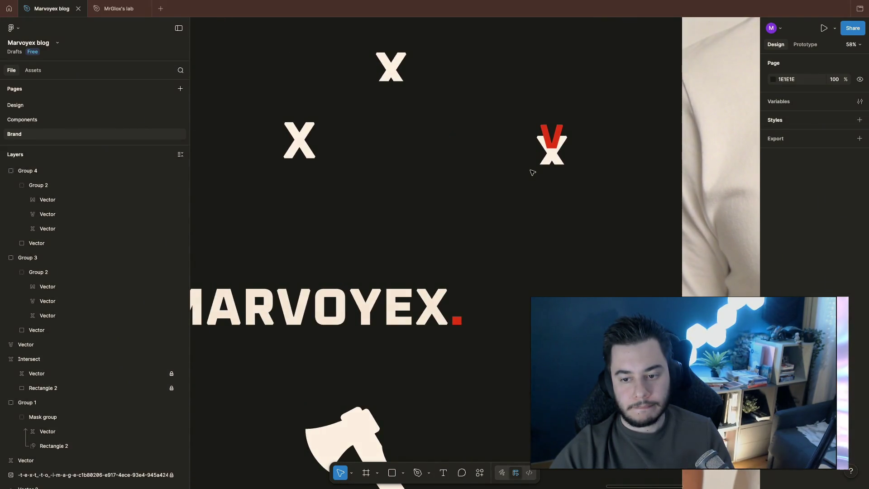
scroll(492, 185, down, 5)
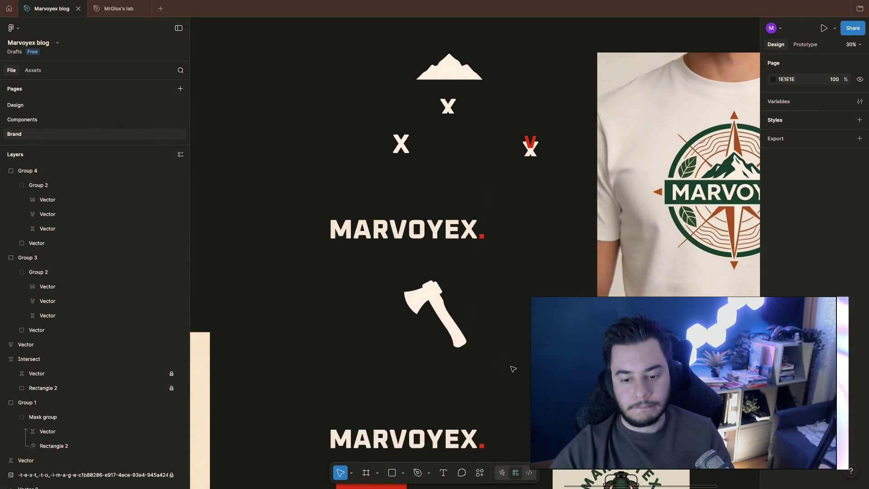
click(439, 311)
click(466, 326)
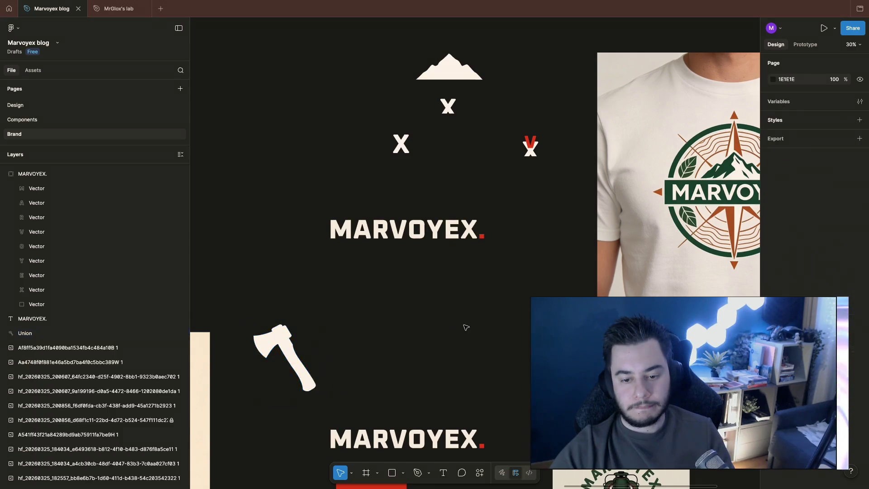
scroll(455, 329, down, 10)
scroll(455, 330, right, 8)
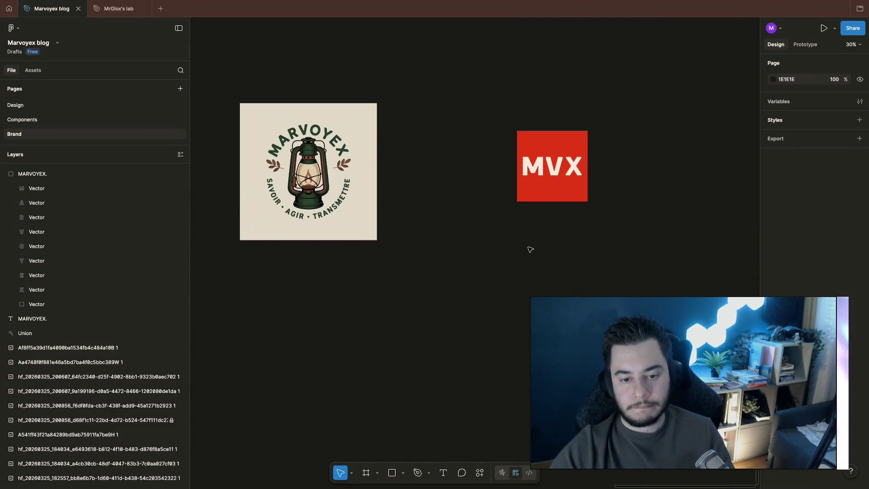
scroll(530, 250, right, 3)
click(518, 208)
scroll(518, 209, left, 2)
scroll(518, 209, down, 1)
scroll(519, 209, down, 3)
scroll(519, 208, left, 3)
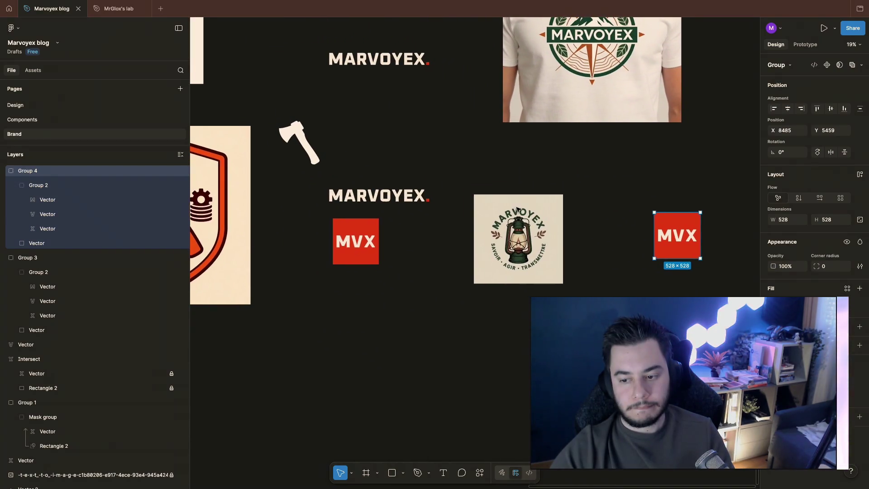
key(ctrl+Left)
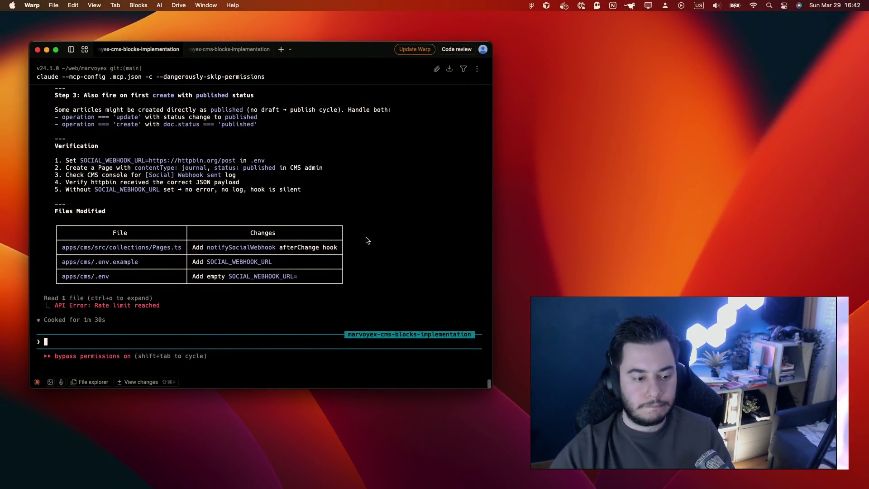
Send 'continue' to the first Claude session, then run /usage in the other session
text(cont)
key(Return)
key(super+shift+bracketright)
text(co)
key(BackSpace)
key(BackSpace)
key(BackSpace)
key(BackSpace)
text(u)
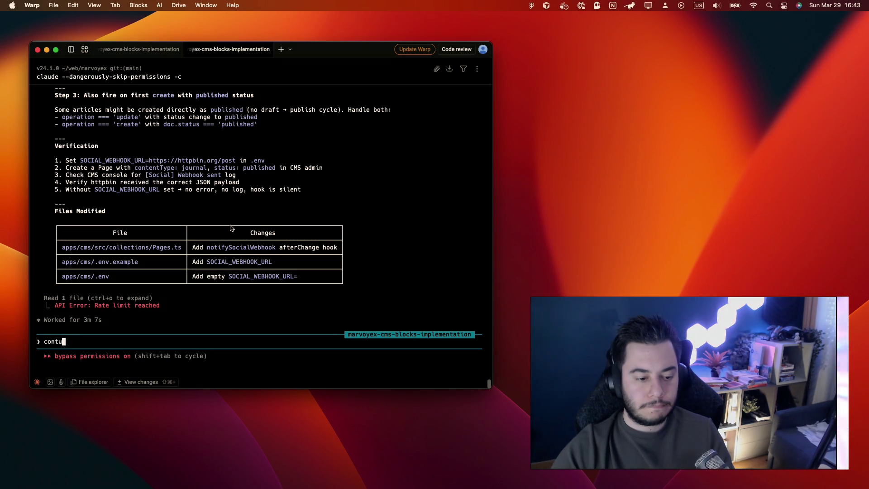
text(/)
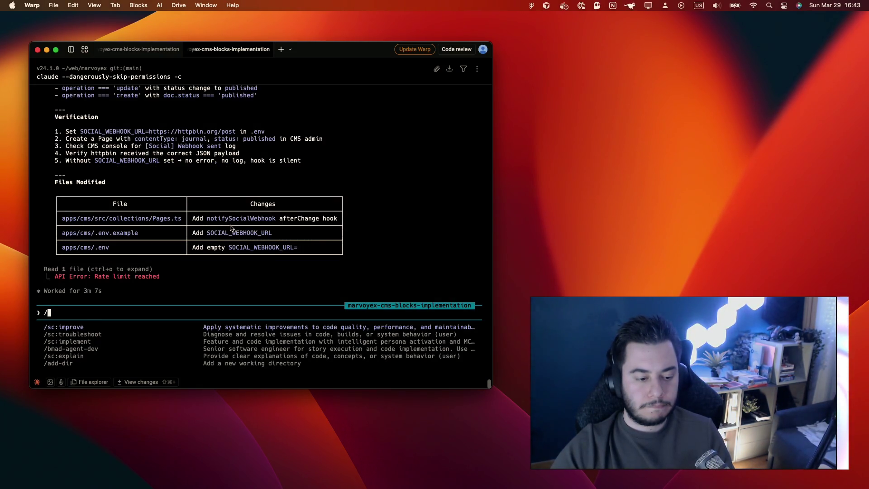
text(usage)
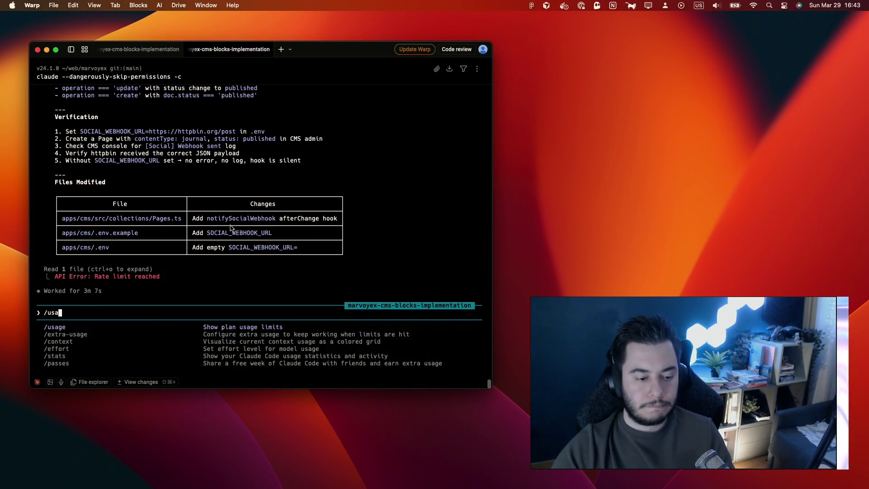
key(Return)
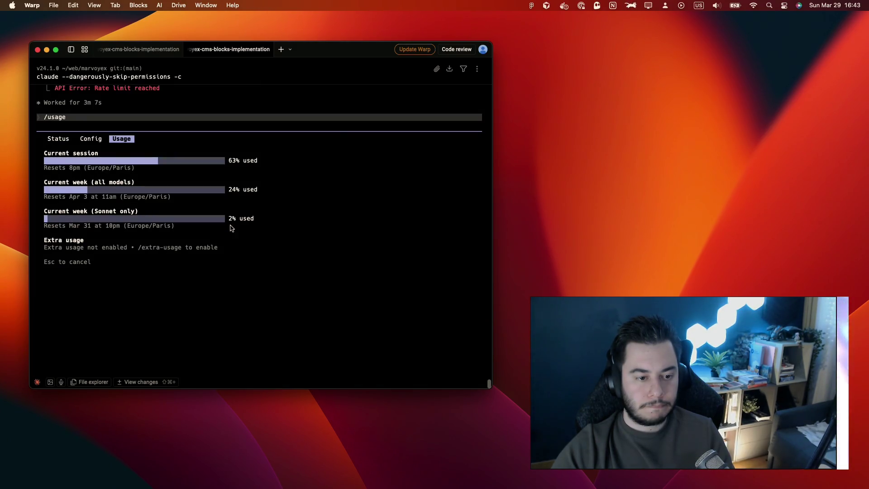
Dismiss the 63% usage readout, send 'continue' there, and return to Figma
key(Left)
key(Escape)
text(con)
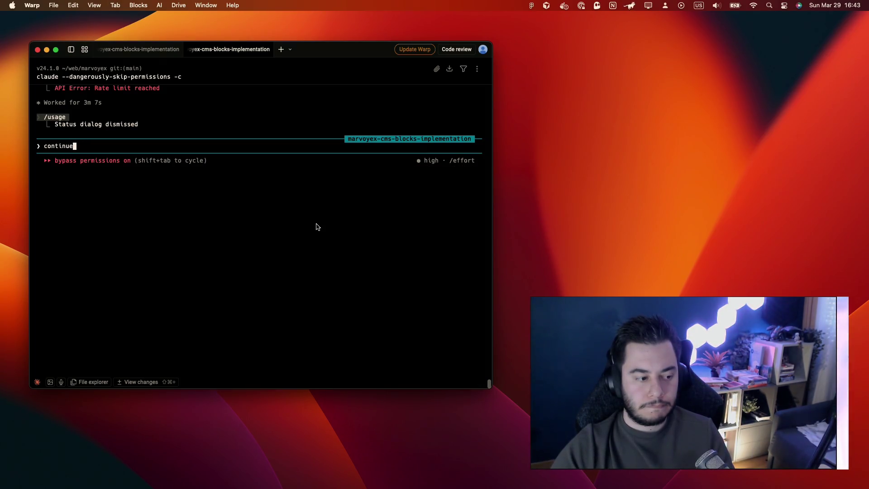
key(Return)
key(ctrl+Right)
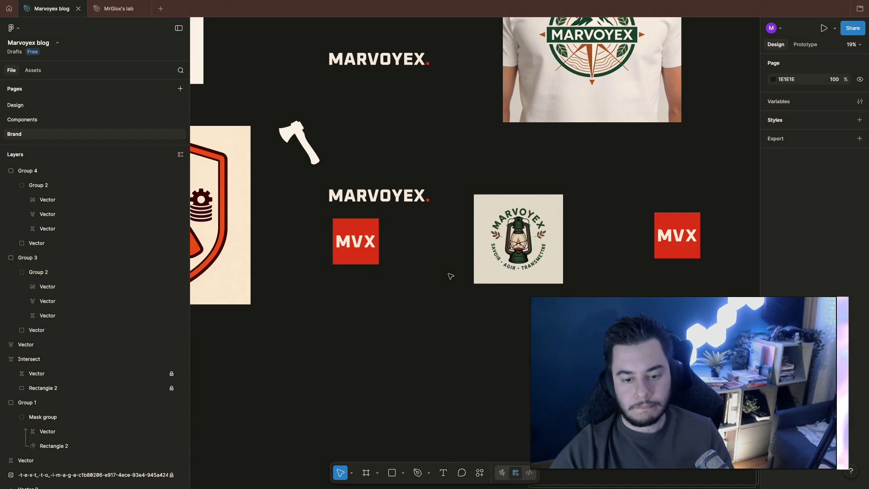
Set the right MVX square's corner radius to 1000, turning it into a red circle
scroll(451, 276, right, 5)
click(519, 226)
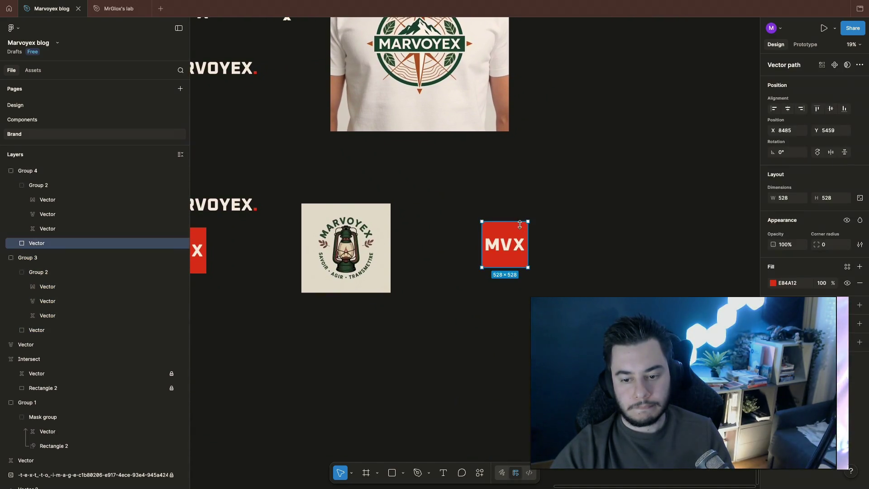
double_click(521, 229)
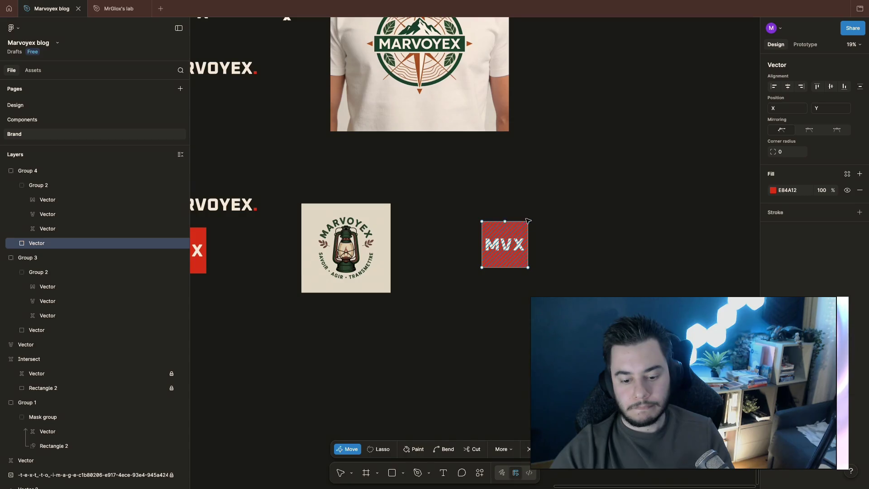
click(553, 201)
click(509, 232)
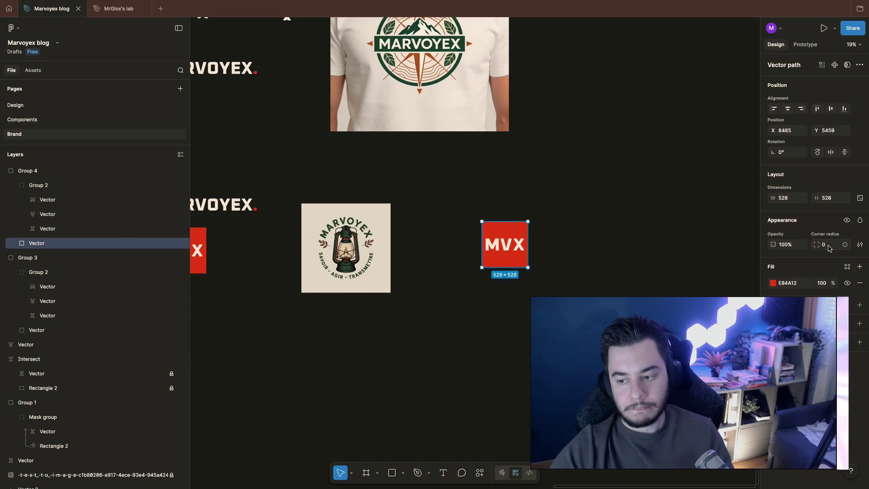
text(10)
key(Return)
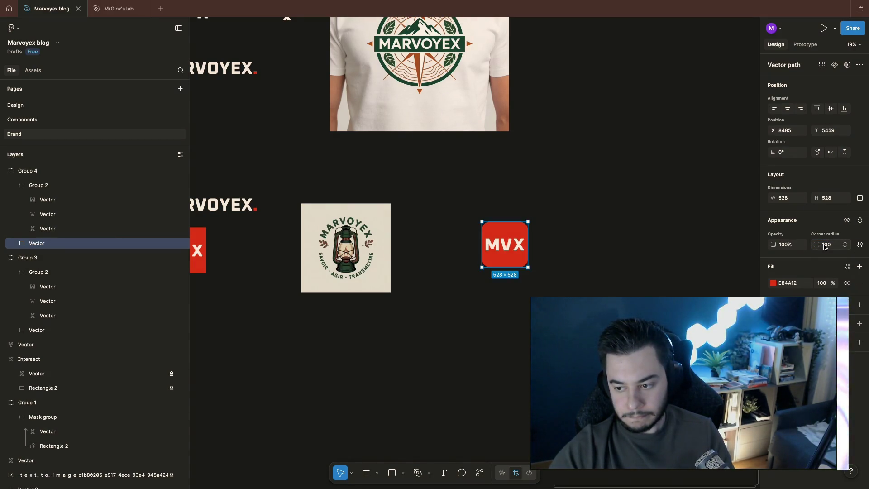
drag(817, 245, 701, 261)
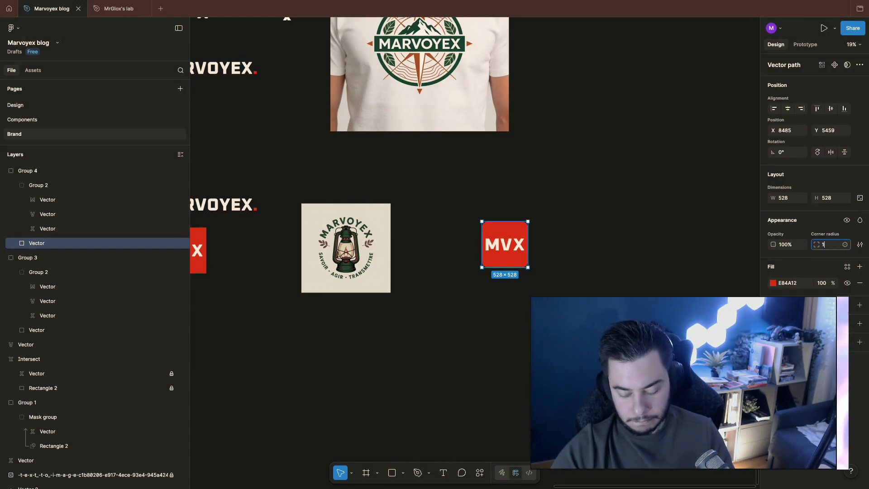
text(000)
key(Return)
click(572, 286)
Pan back across the board and select the red MVX circle
scroll(570, 283, up, 5)
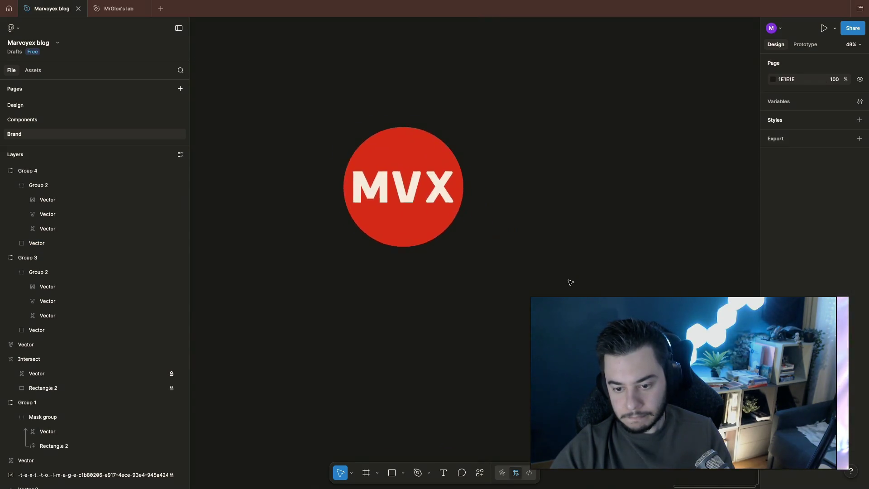
scroll(570, 282, up, 1)
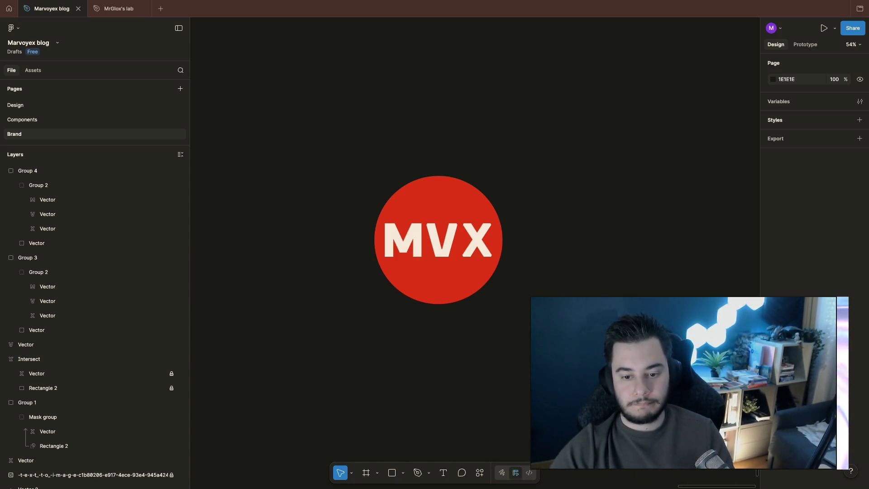
scroll(672, 375, down, 5)
scroll(453, 226, left, 5)
click(662, 294)
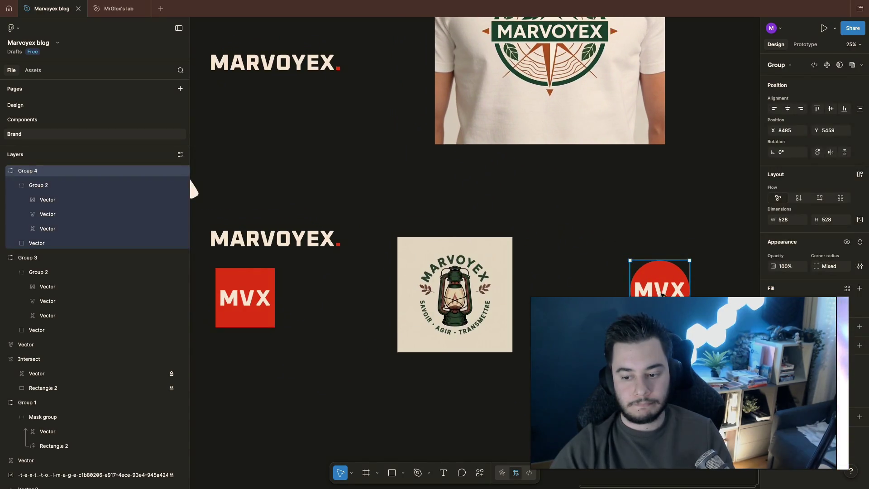
Place a copy of the MVX circle below the red MVX square
mouse_move(671, 310)
mouse_down()
mouse_move(212, 389)
mouse_move(285, 381)
mouse_move(257, 390)
mouse_up()
scroll(566, 271, right, 5)
click(587, 288)
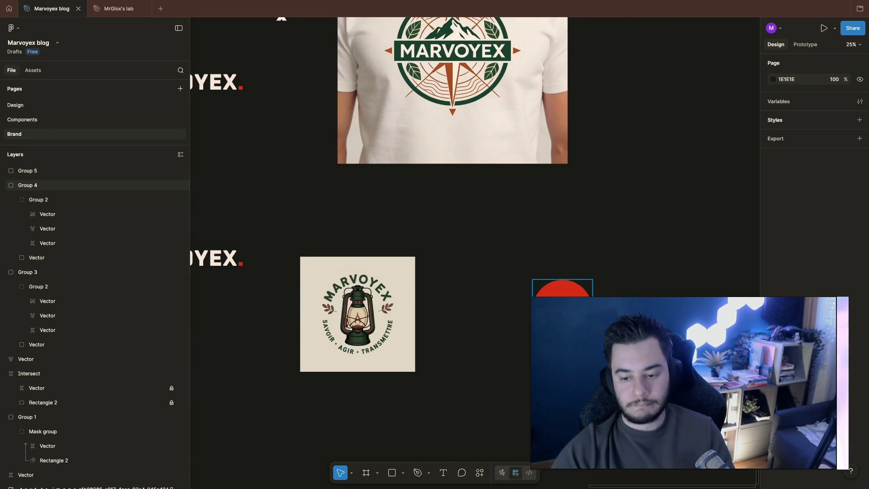
ctrl+scroll(593, 281, up, 5)
scroll(503, 313, down, 3)
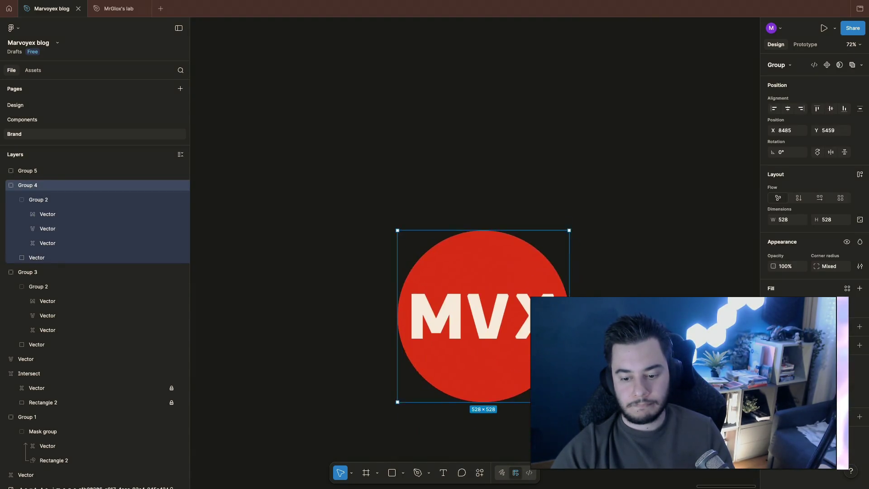
key(Escape)
scroll(453, 272, left, 3)
ctrl+scroll(453, 272, down, 3)
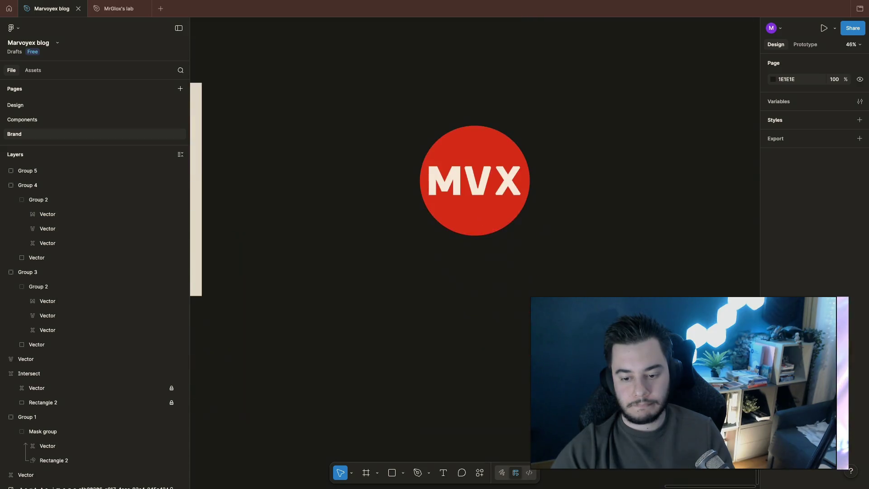
Inspect the shapes inside the MVX circle, trying a move of the X and undoing it
double_click(492, 247)
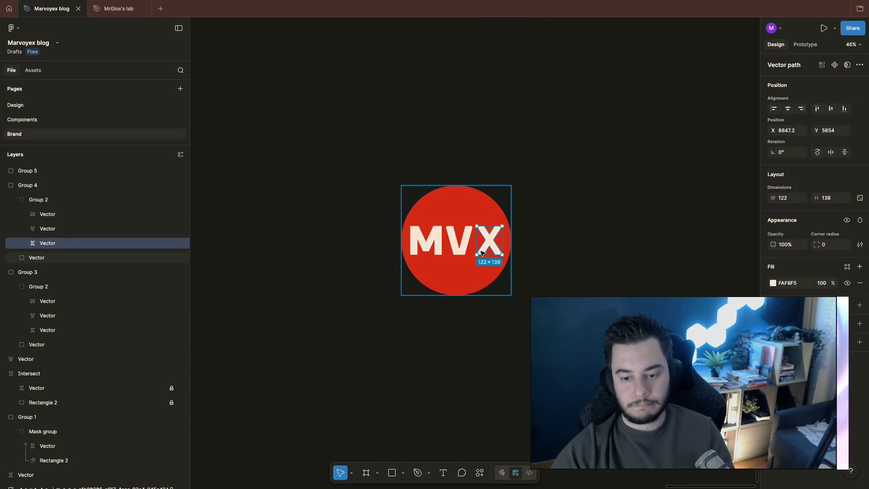
click(481, 211)
click(491, 244)
mouse_move(490, 246)
mouse_down()
mouse_move(513, 245)
mouse_move(515, 157)
mouse_up()
key(ctrl+z)
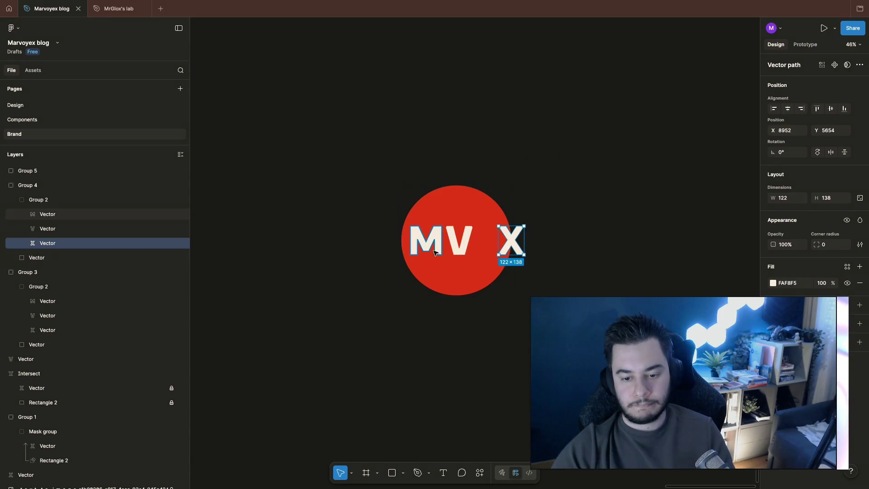
key(ctrl+z)
click(439, 245)
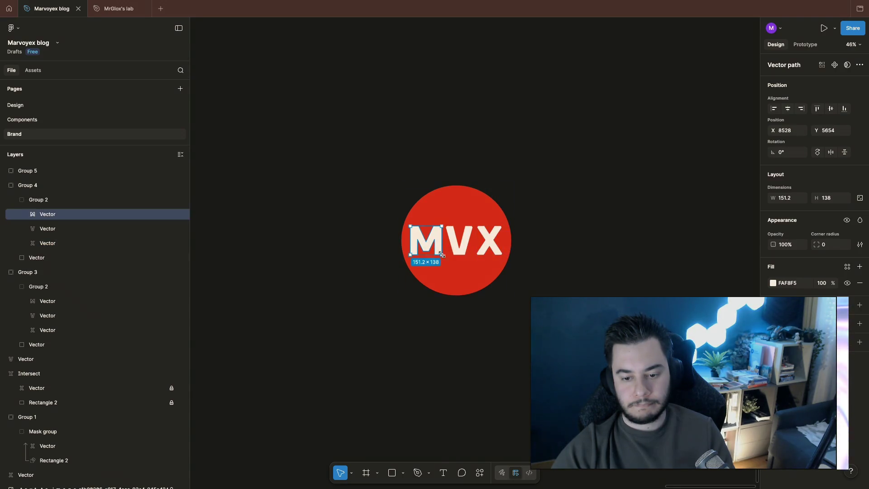
click(389, 301)
Scale the MVX letter group up much larger and shift it slightly left
click(52, 200)
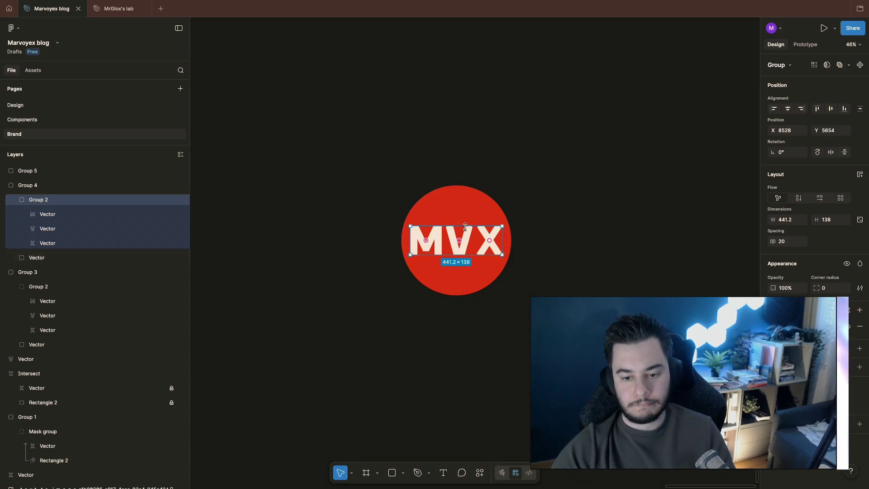
drag(502, 226, 579, 185)
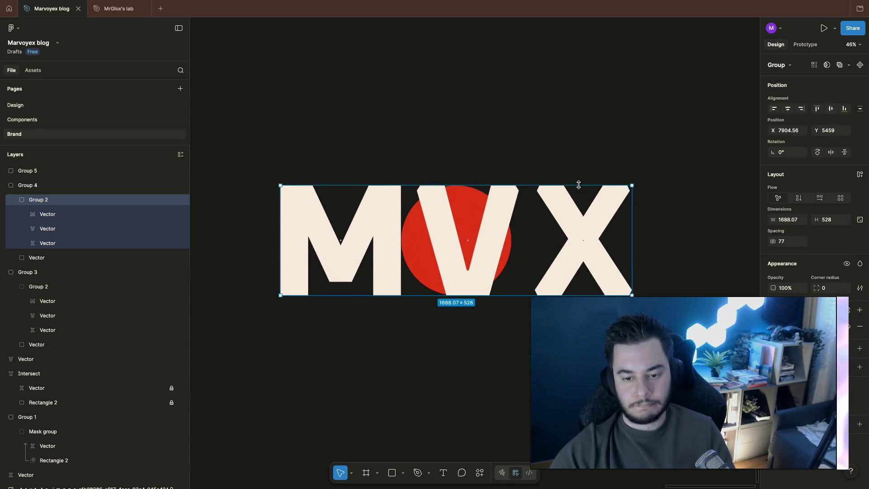
key(shift+Left)
key(shift+Left)
key(shift+Left)
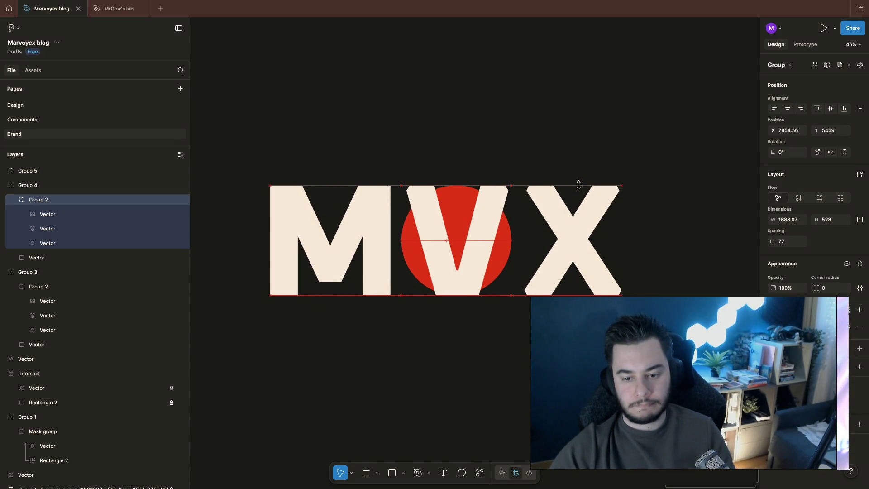
click(582, 170)
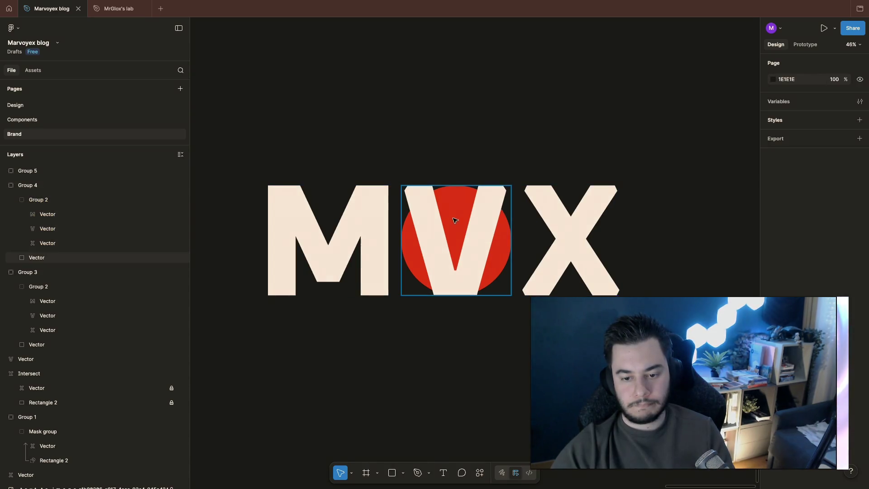
Pull the V and red circle out of the group as separate layers at the canvas centre
click(457, 225)
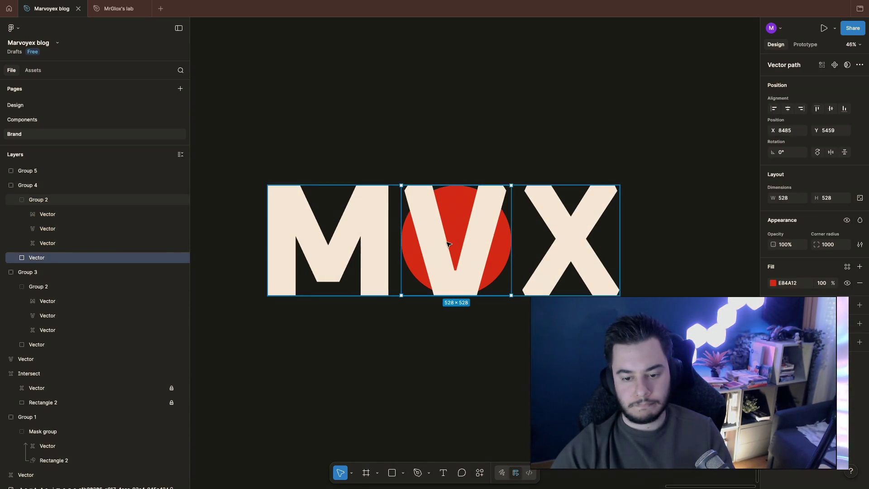
shift+click(442, 257)
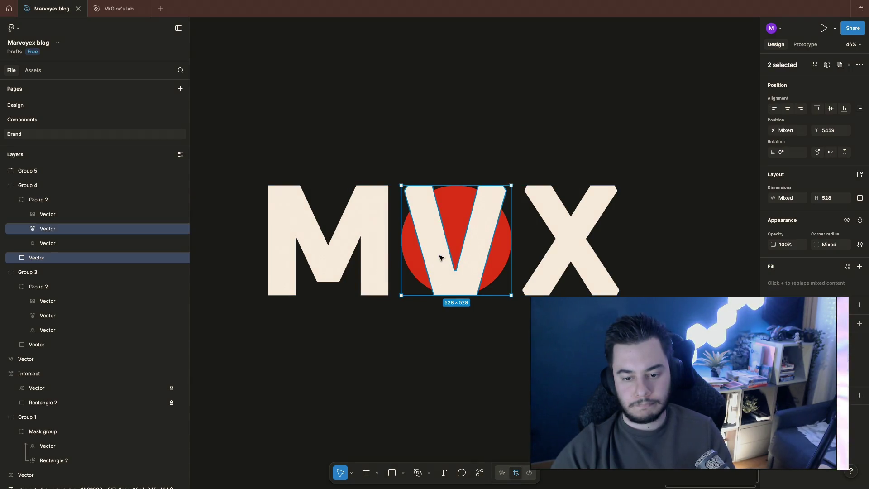
key(ctrl+x)
scroll(469, 345, down, 5)
key(ctrl+v)
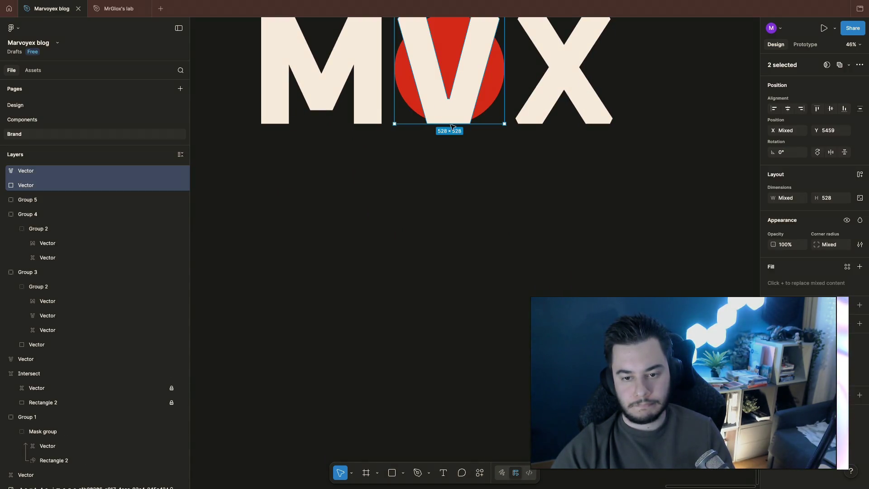
drag(457, 132, 439, 333)
key(Escape)
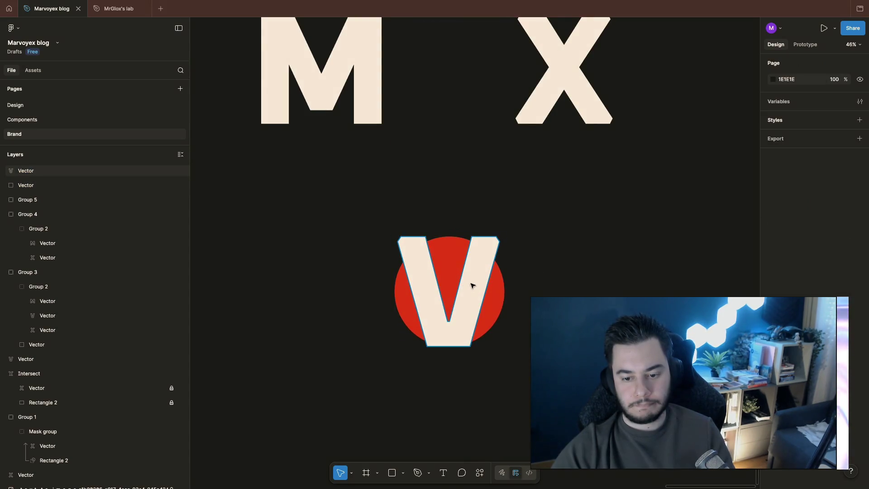
Nudge the V so it sits centred on the red circle
click(472, 285)
key(shift+Right)
key(Left)
drag(418, 244, 419, 327)
key(Escape)
Try a Boolean Intersect of the V with the circle, then undo it
drag(337, 220, 594, 357)
scroll(593, 357, up, 2)
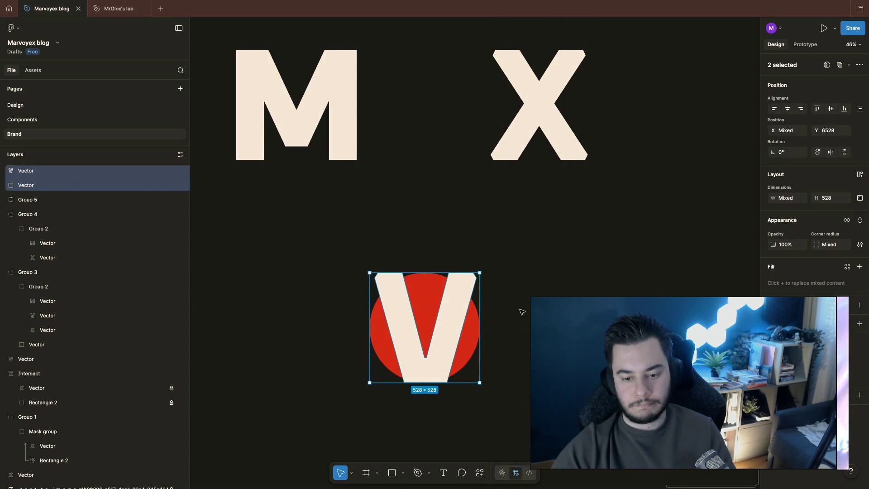
click(847, 66)
click(815, 100)
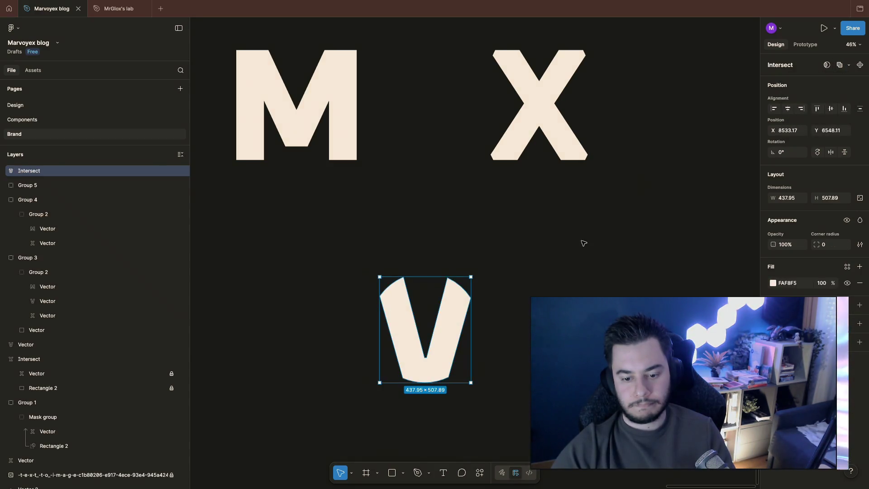
click(583, 266)
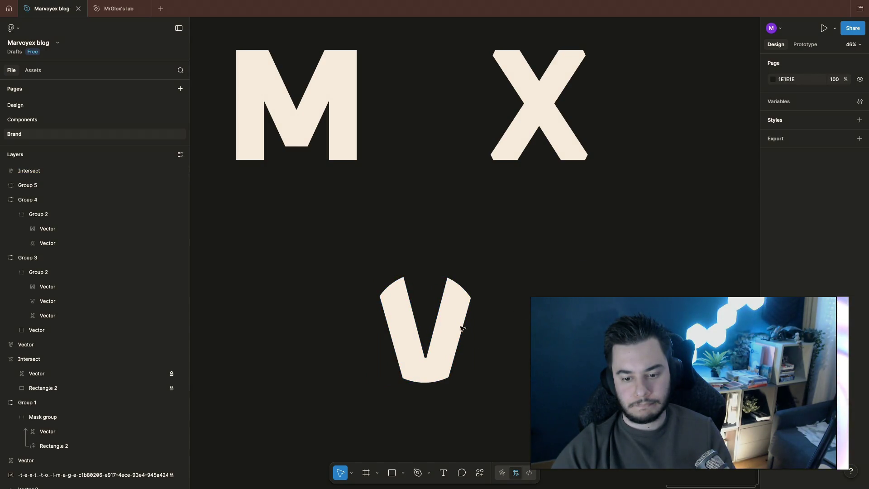
double_click(456, 345)
click(518, 337)
key(ctrl+z)
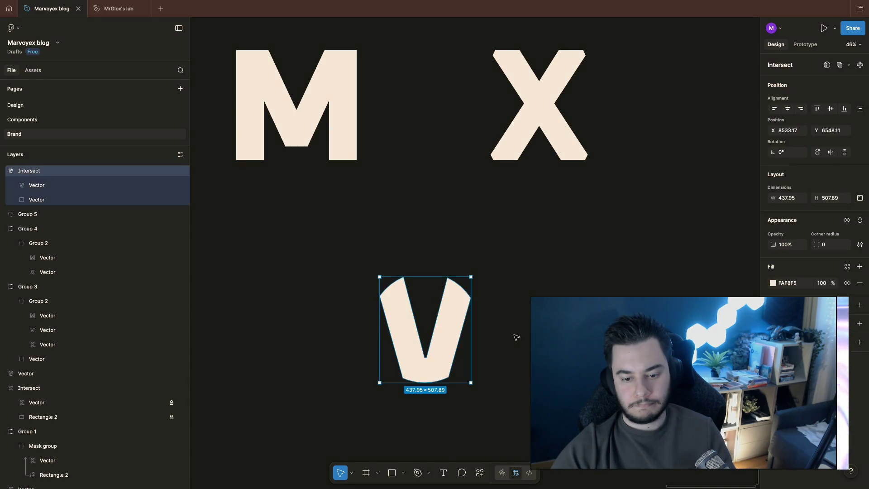
key(ctrl+z)
scroll(520, 270, up, 3)
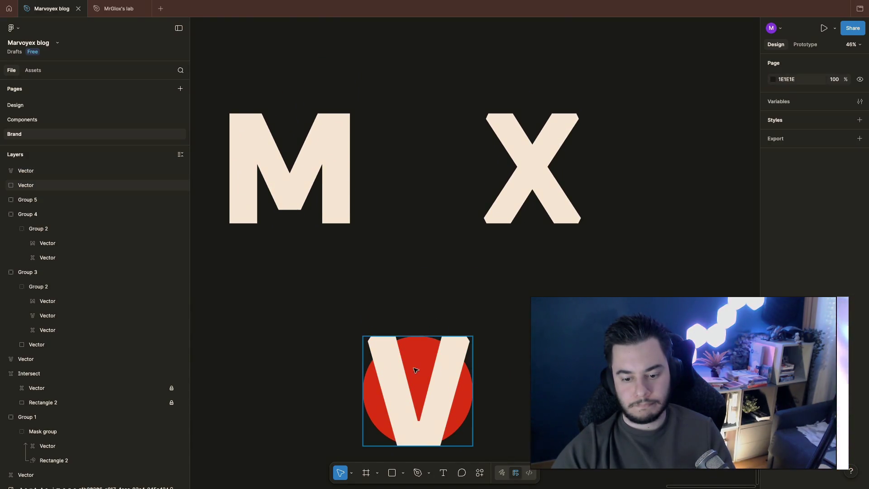
click(521, 187)
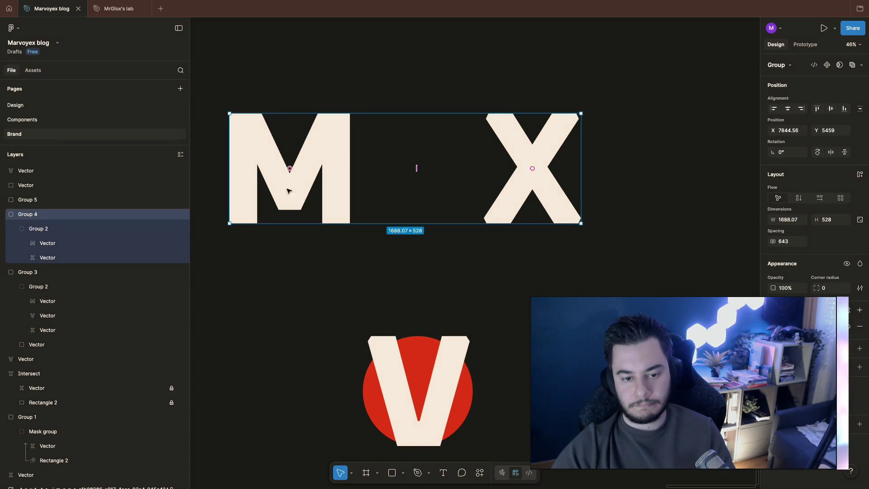
Colour the M and X with the red sampled from the circle
double_click(308, 180)
shift+click(520, 146)
key(i)
click(414, 355)
Move the V up between the M and X, sliding both letters inward to overlap it
click(450, 382)
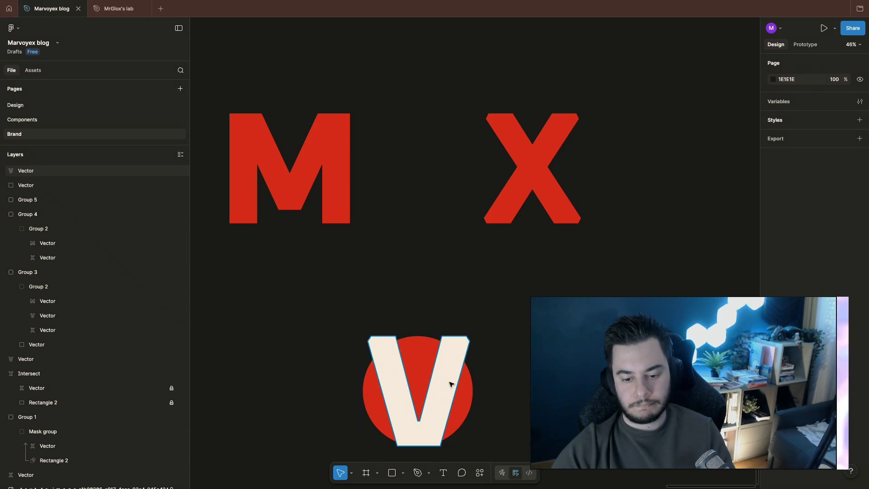
mouse_move(445, 398)
mouse_down()
mouse_move(452, 165)
mouse_move(451, 175)
mouse_up()
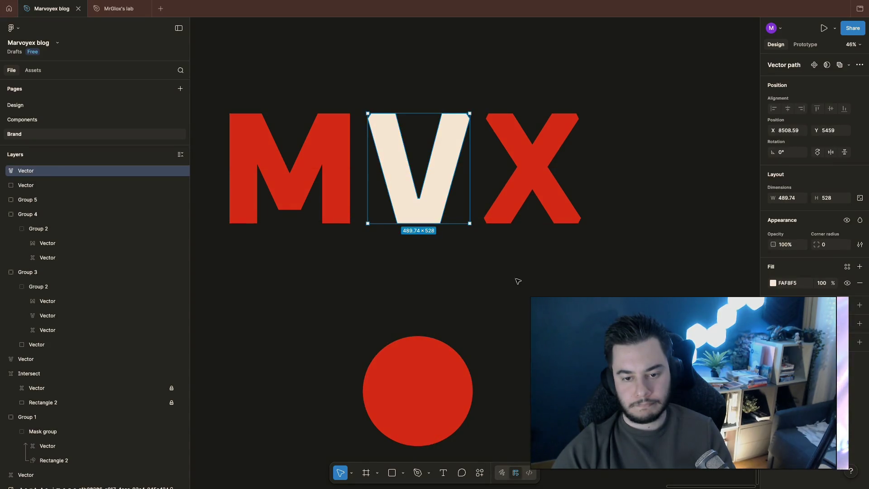
click(517, 274)
scroll(521, 287, up, 1)
drag(337, 186, 404, 184)
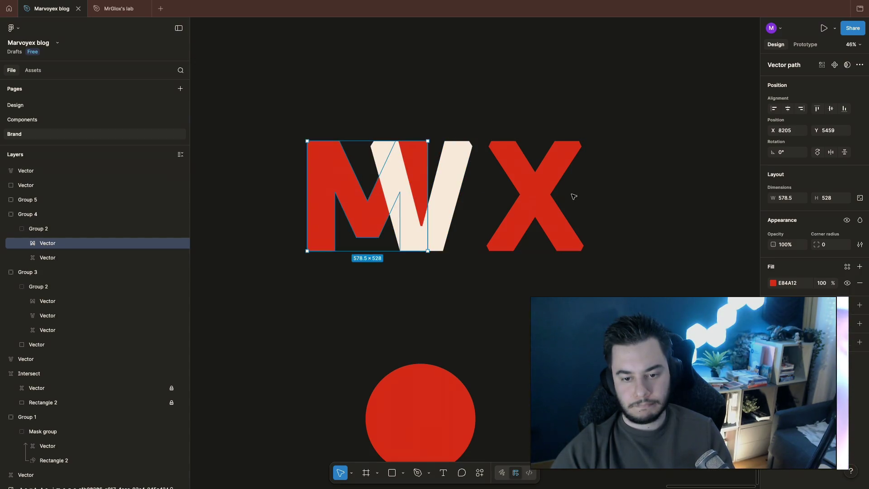
click(538, 212)
mouse_move(539, 213)
mouse_down()
mouse_move(535, 198)
mouse_move(442, 202)
mouse_move(481, 198)
mouse_move(473, 201)
mouse_up()
click(537, 192)
scroll(545, 219, up, 3)
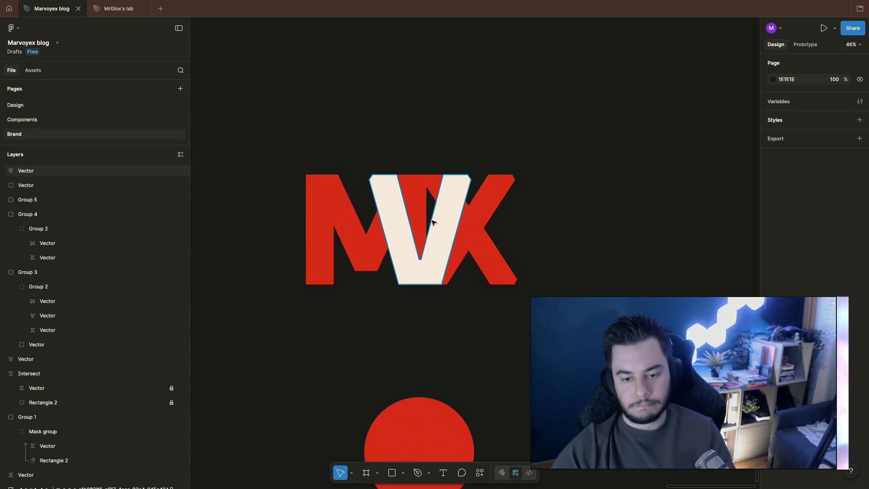
Shift the M slightly right and shrink the V to 427 by 460
click(417, 200)
click(601, 270)
click(473, 257)
double_click(344, 233)
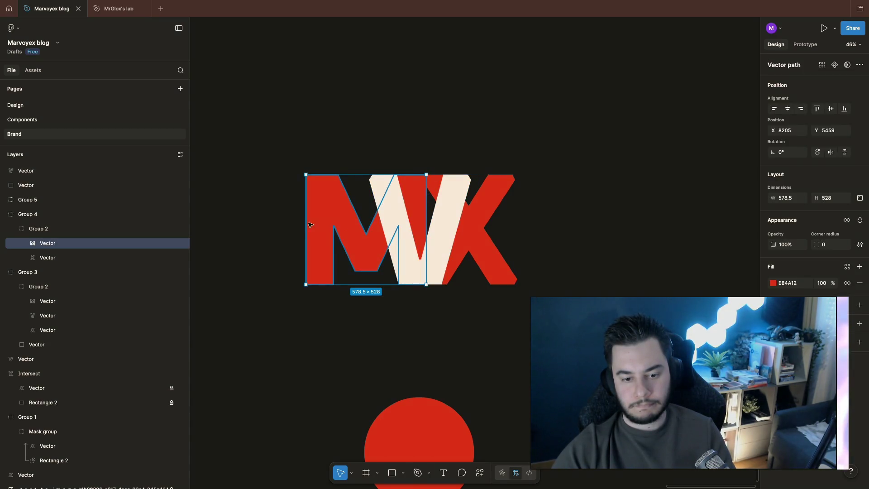
mouse_move(417, 211)
mouse_down()
mouse_move(422, 221)
mouse_move(428, 211)
mouse_up()
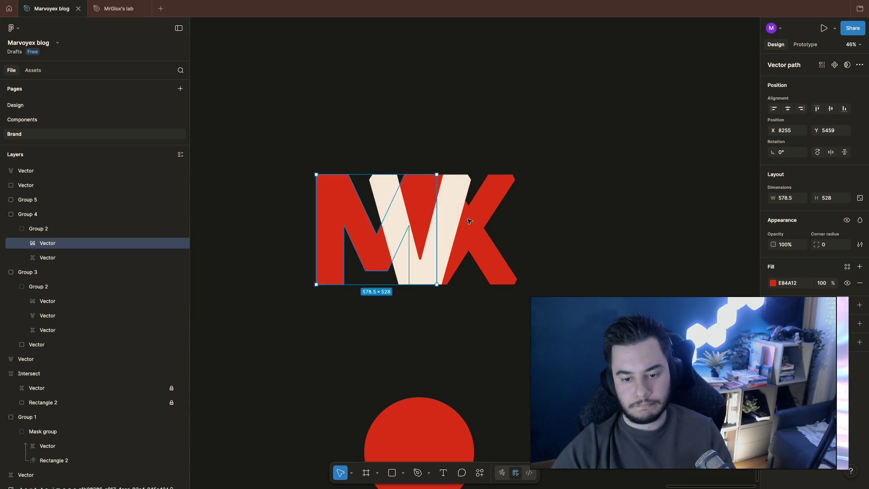
click(408, 274)
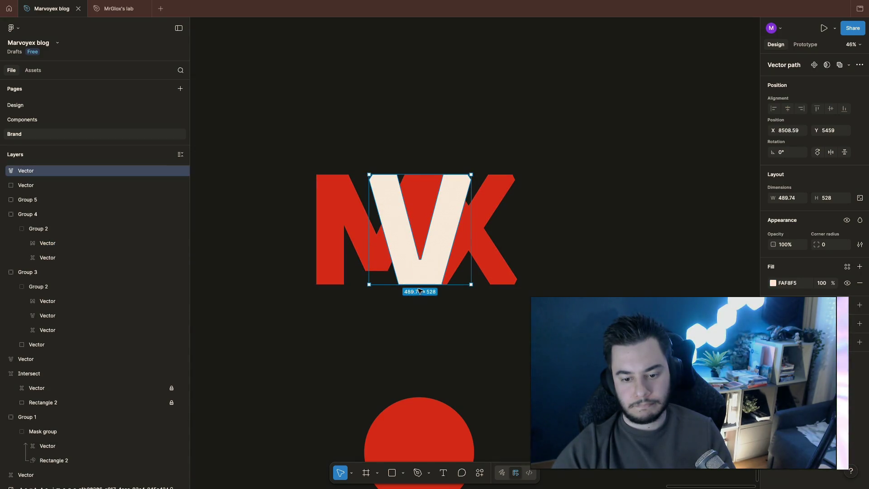
drag(420, 286, 416, 270)
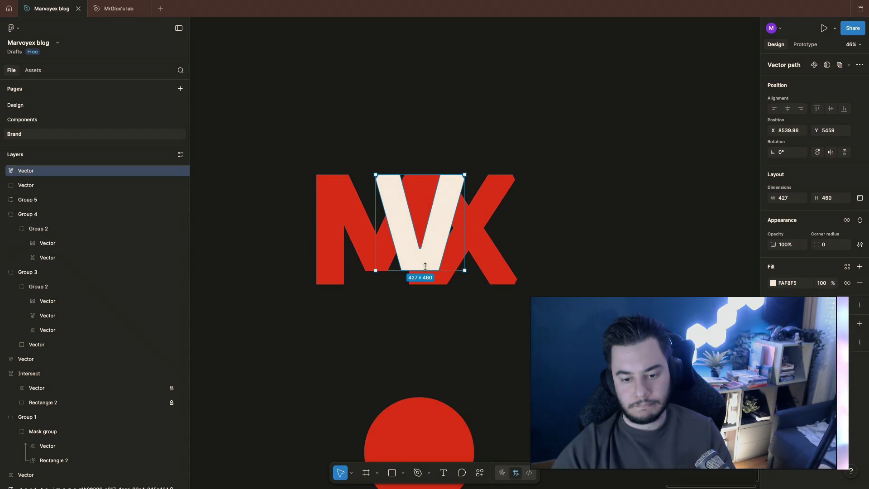
Raise the M's bottom edge by dragging its bottom-left point up
click(322, 276)
double_click(322, 276)
click(316, 285)
drag(337, 288, 335, 272)
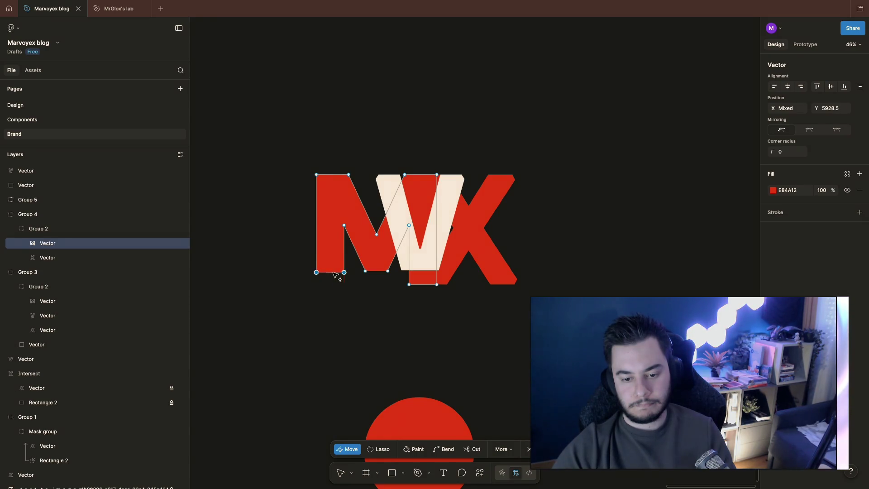
Raise the M's bottom segment by dragging its bottom point up
double_click(471, 264)
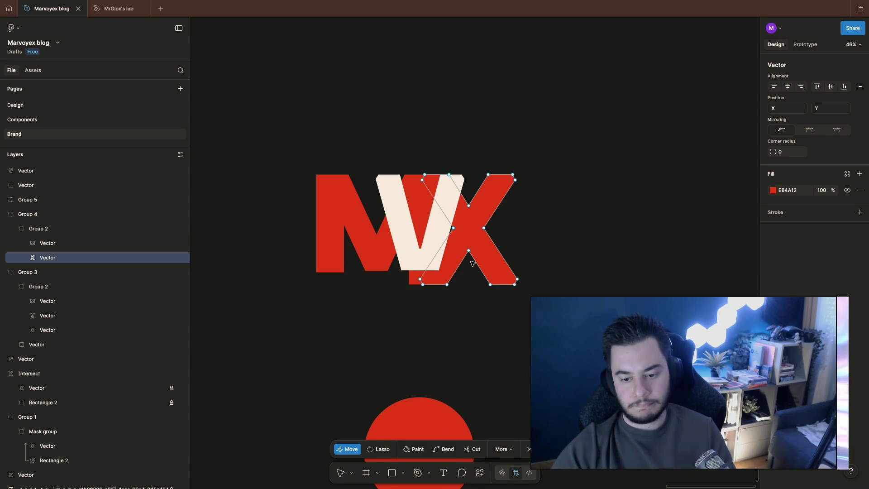
click(510, 323)
click(480, 252)
click(546, 252)
scroll(545, 253, up, 1)
scroll(545, 252, right, 1)
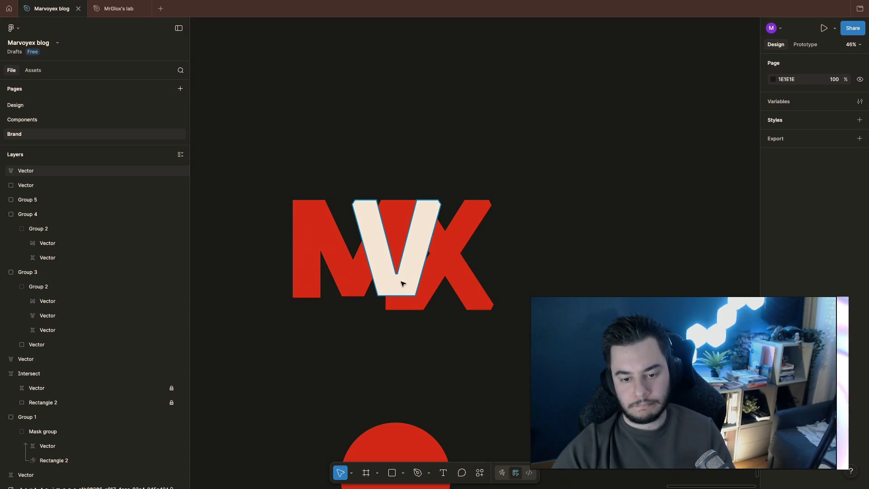
click(397, 225)
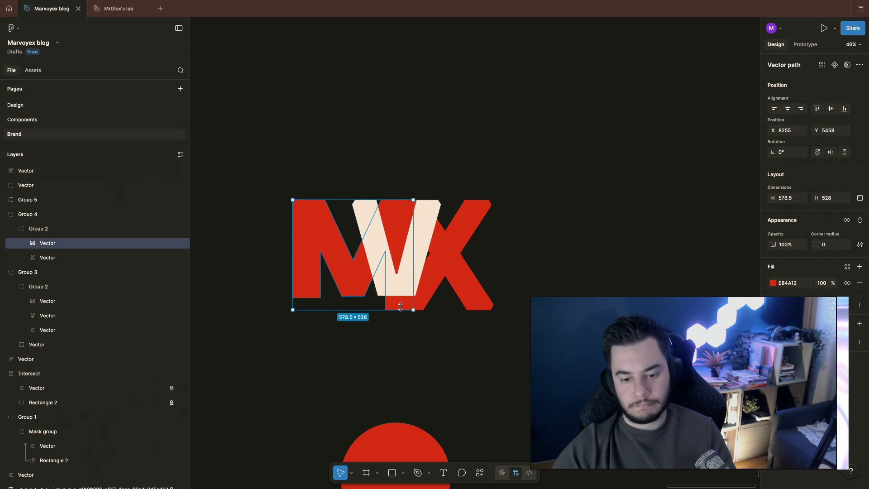
click(408, 326)
click(409, 327)
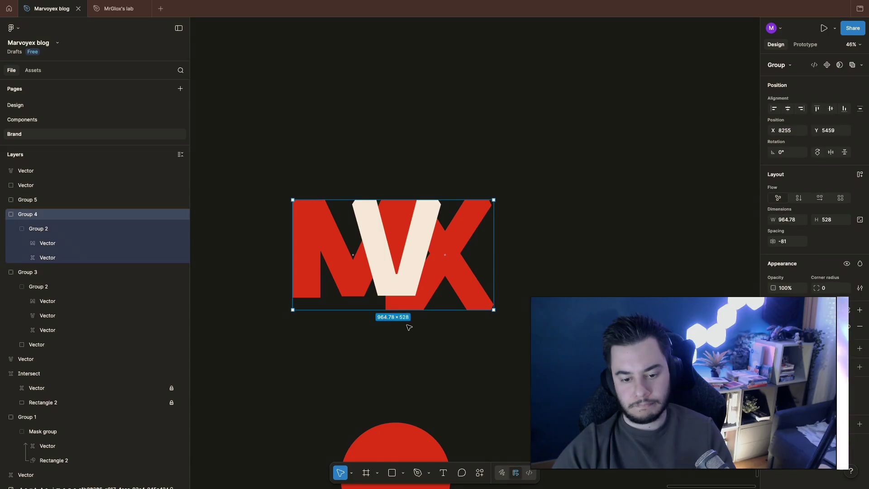
key(ctrl+z)
key(ctrl+z)
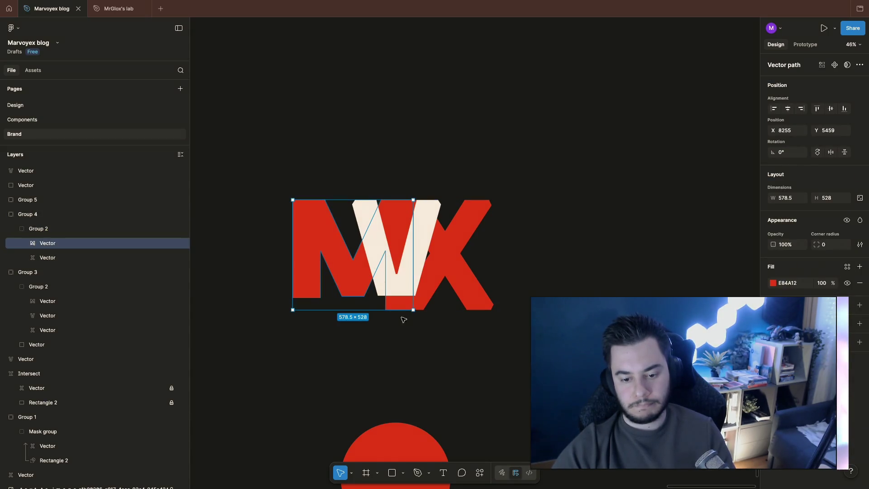
key(Return)
click(385, 310)
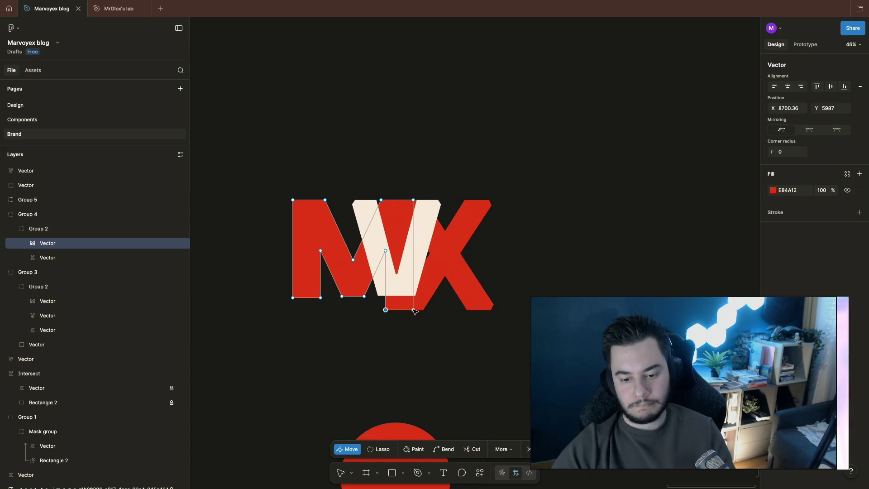
drag(401, 312, 401, 296)
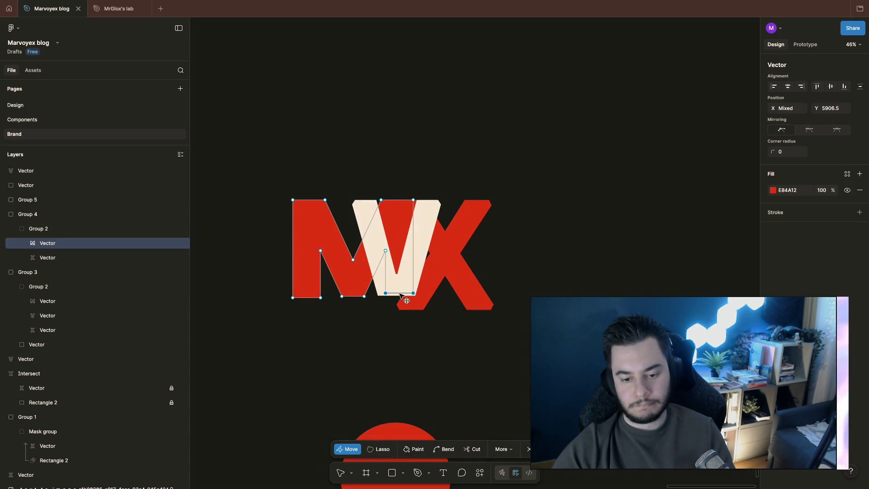
Try bending the letter points, then finish editing and nudge the M left
double_click(398, 308)
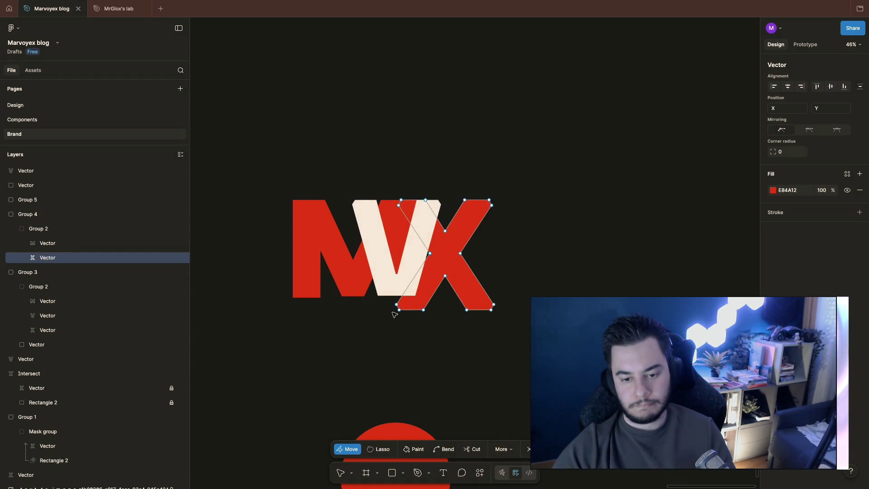
key(ctrl)
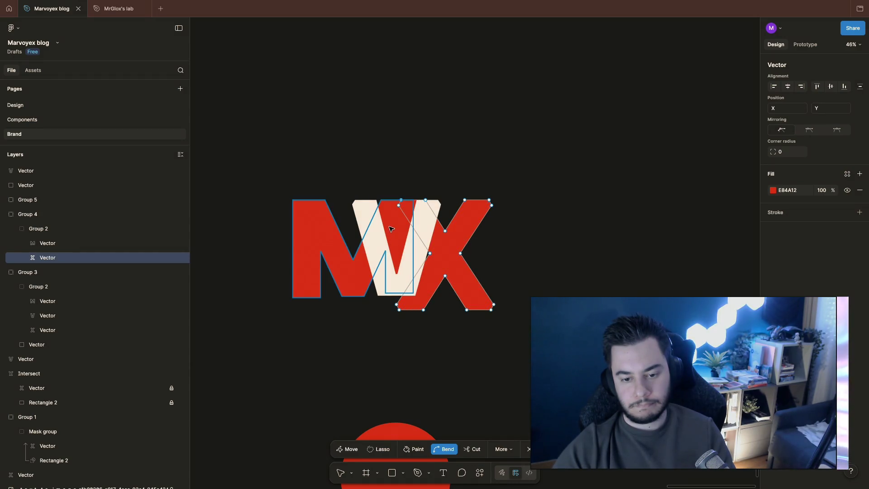
ctrl+click(392, 229)
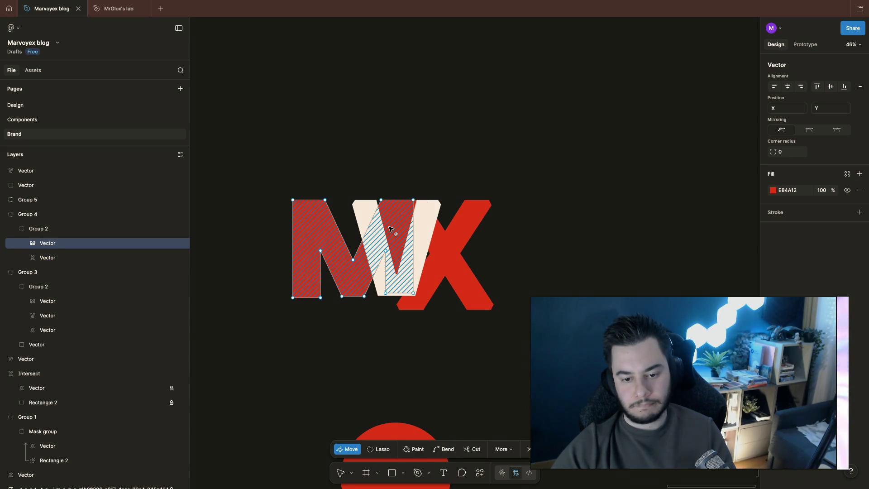
key(Escape)
key(Escape)
click(330, 266)
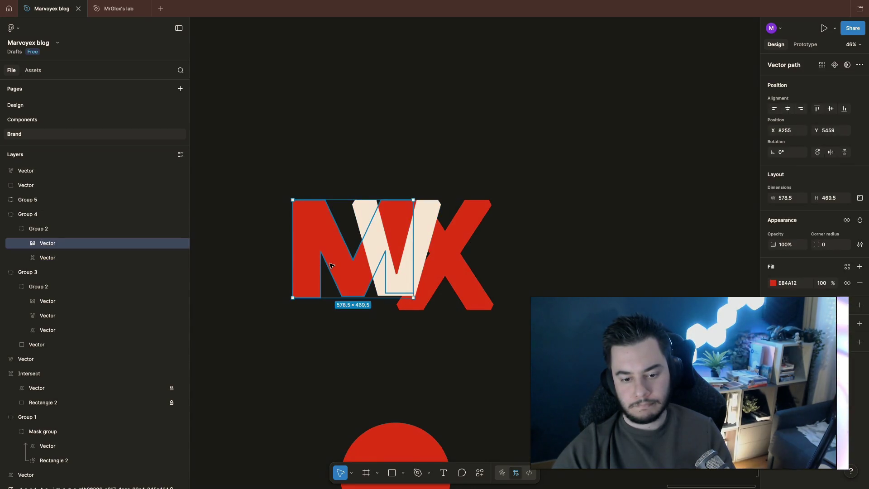
key(shift+Left)
key(shift+Left)
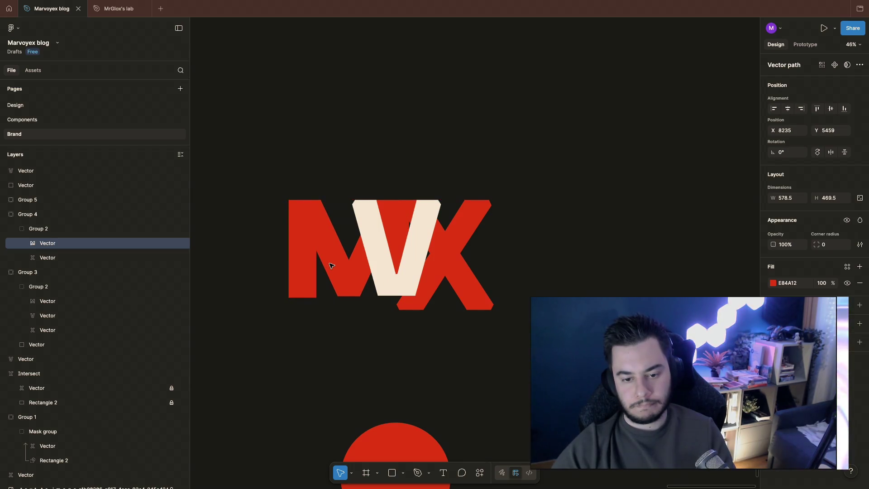
Widen the X slightly and fine-tune the M's horizontal position
click(446, 254)
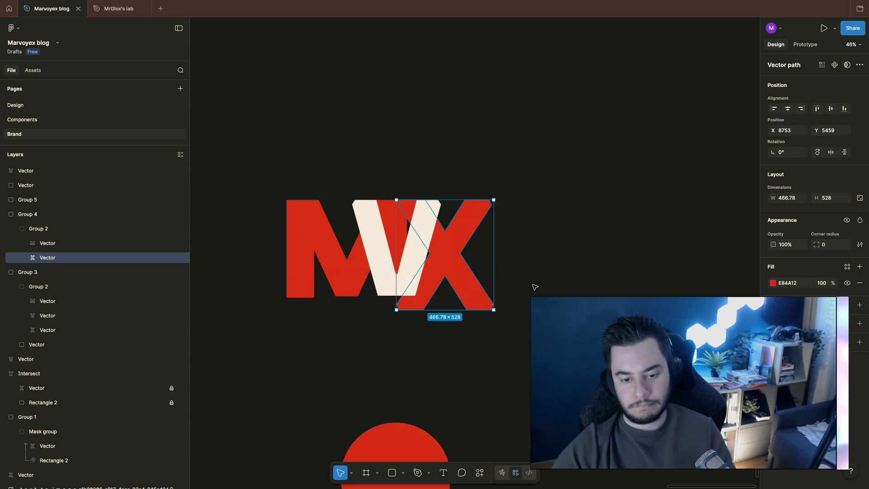
key(ctrl+Right)
click(361, 283)
key(shift+Right)
key(shift+Right)
key(shift+Right)
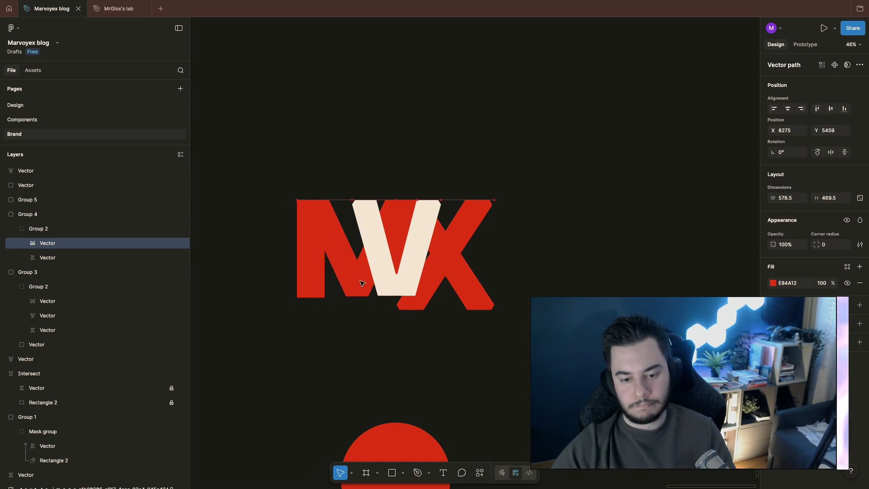
key(shift+Right)
key(shift+Right)
key(shift+Right)
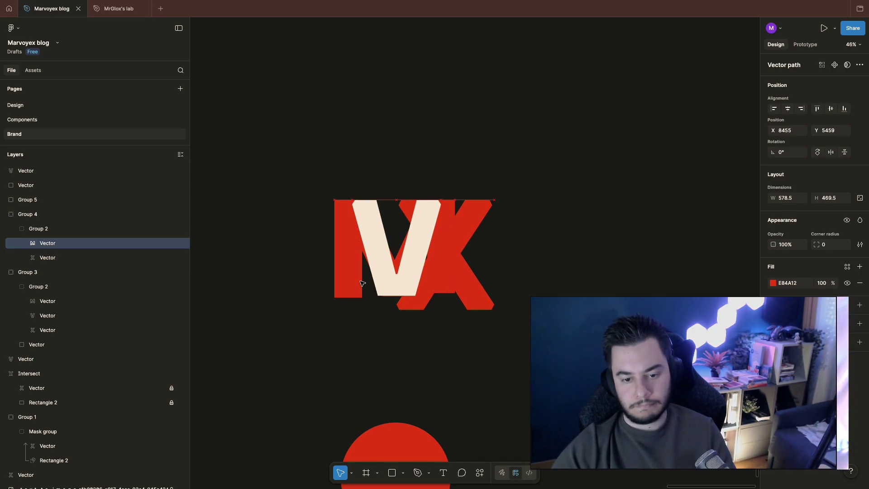
key(shift+Left)
key(shift+Left)
key(shift+Left)
key(shift+Right)
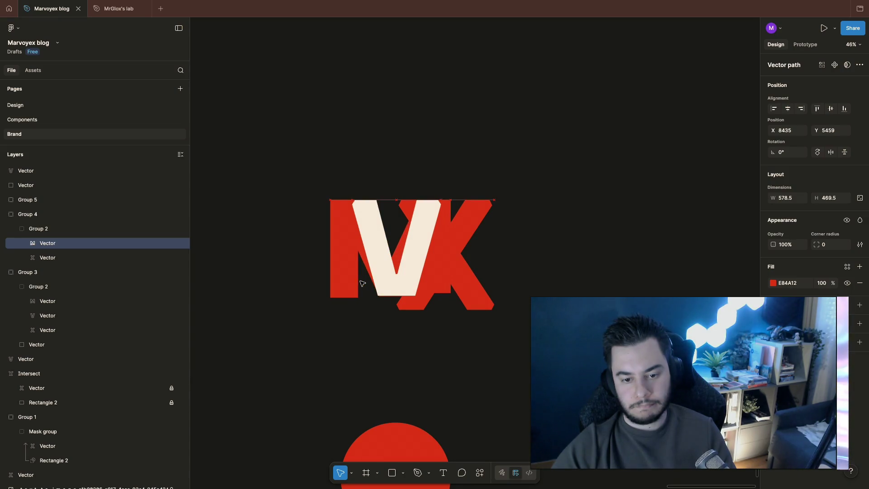
click(398, 368)
Curve the V's bottom point inside the combined M and V path
double_click(349, 269)
double_click(362, 270)
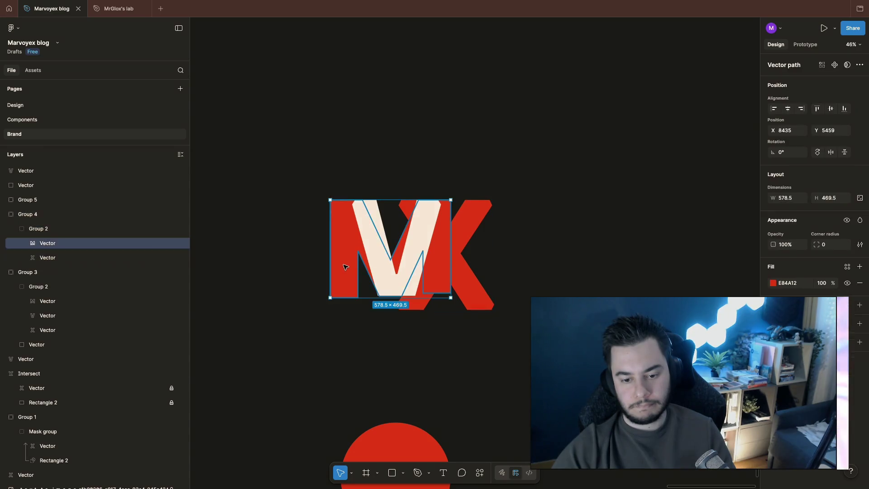
double_click(407, 259)
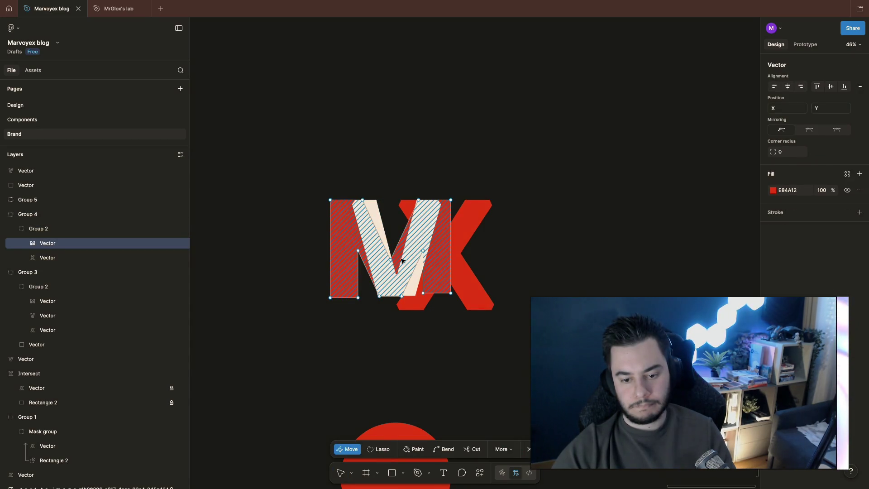
shift+click(422, 250)
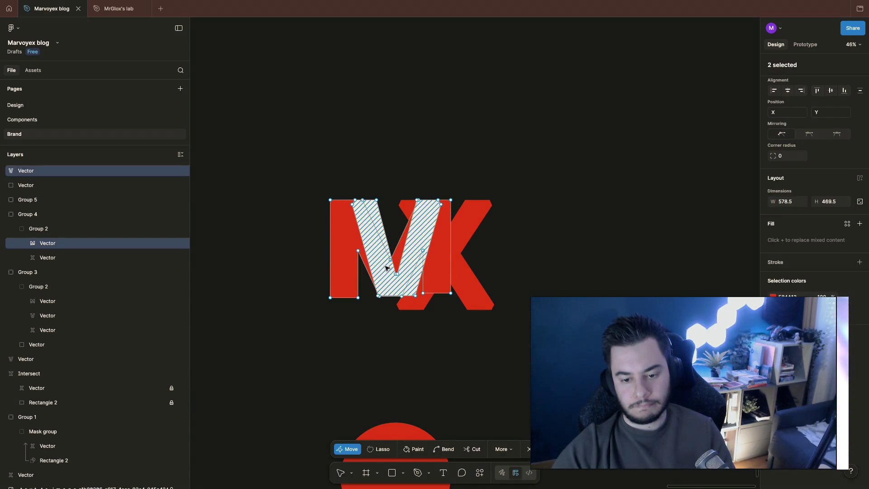
key(ctrl)
drag(423, 250, 410, 288)
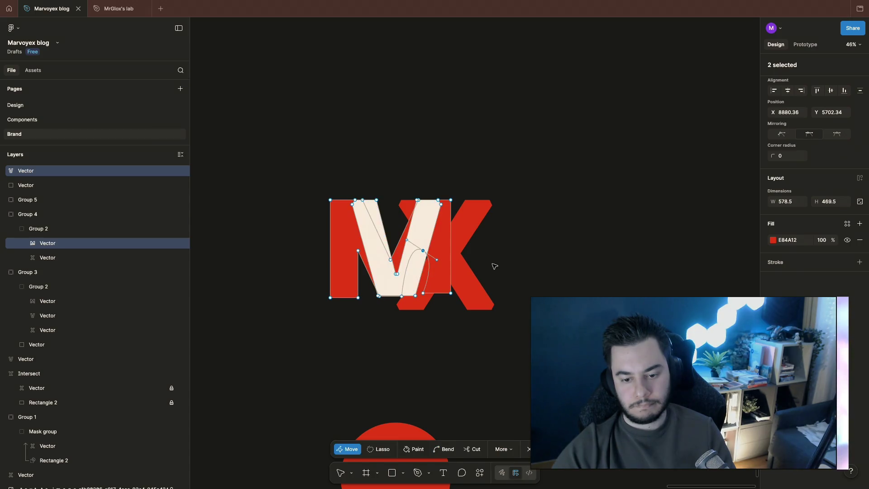
click(495, 267)
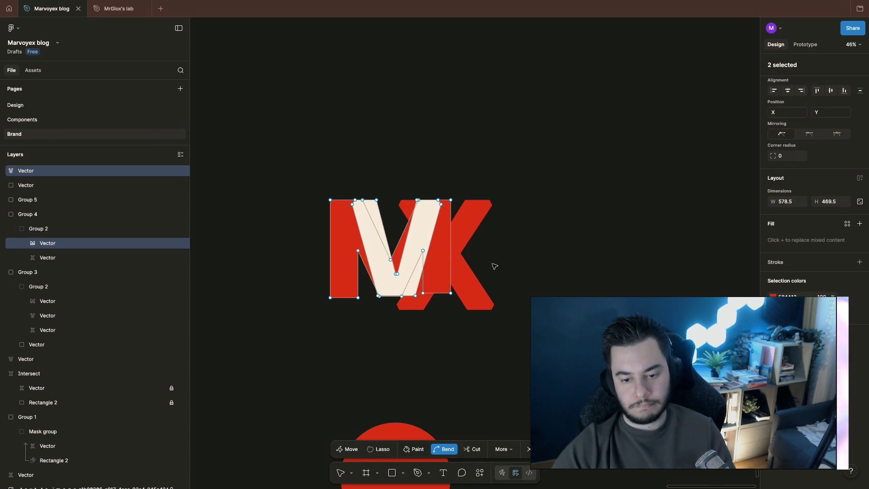
click(402, 297)
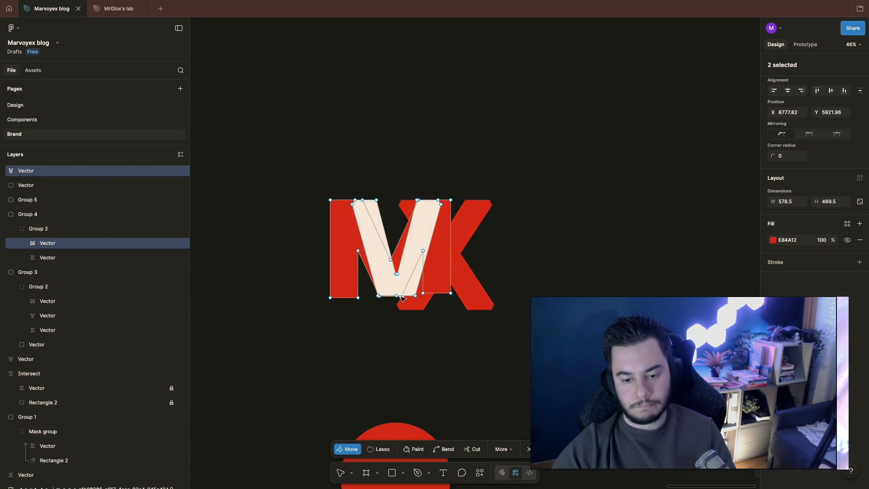
Pull the M part left away from the V and delete its right-hand points
click(339, 236)
drag(344, 245, 206, 241)
scroll(317, 317, left, 4)
mouse_move(383, 161)
mouse_down()
mouse_move(439, 285)
mouse_move(444, 350)
mouse_up()
drag(351, 163, 438, 344)
key(Delete)
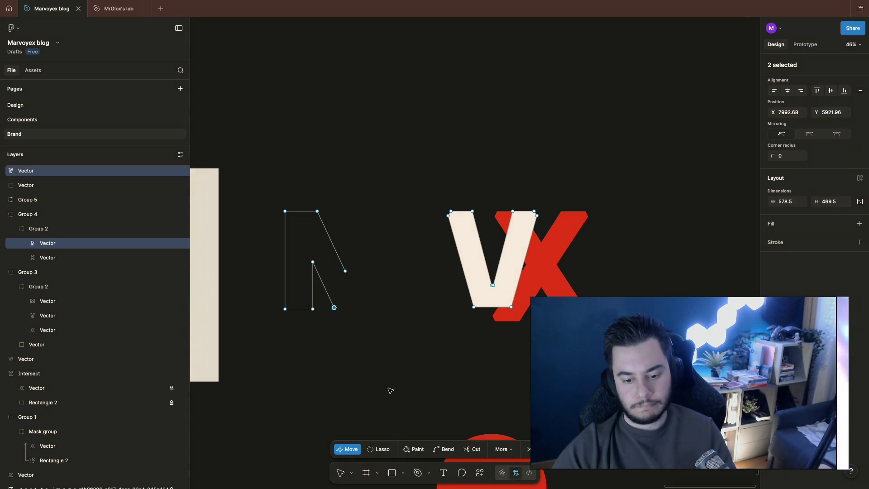
Close the open outline into an N shape with the Pen tool
click(417, 473)
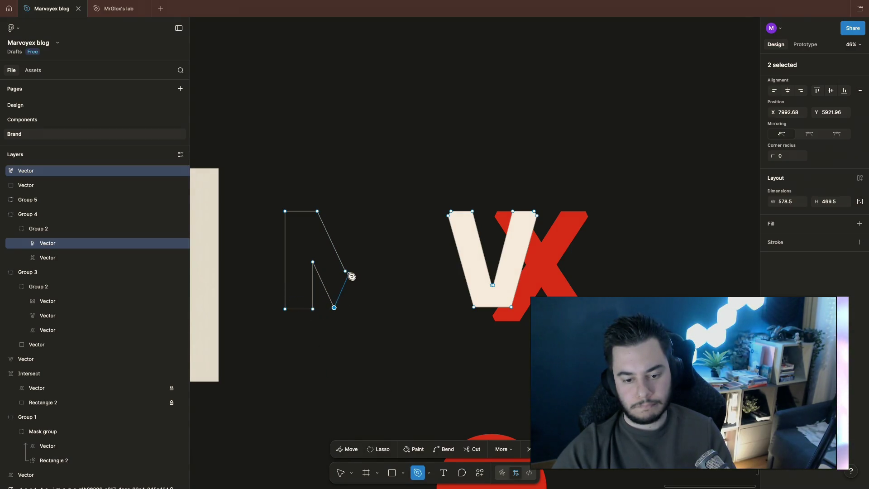
click(346, 272)
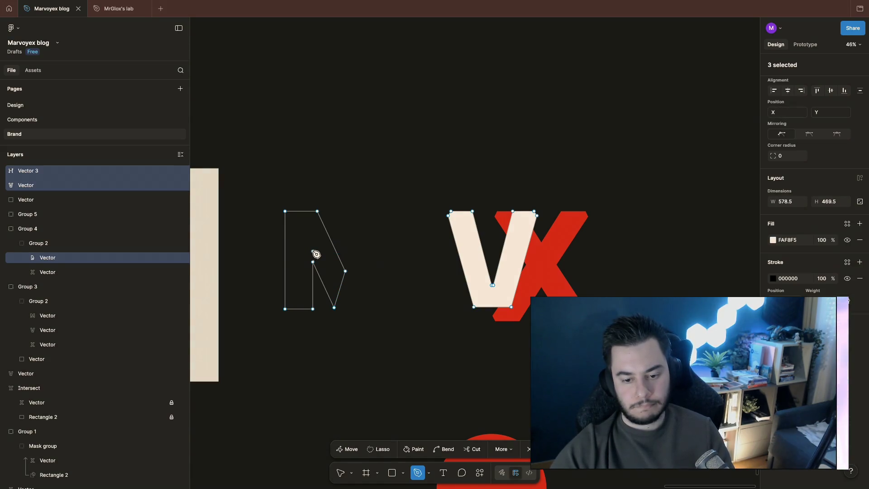
key(Escape)
key(Escape)
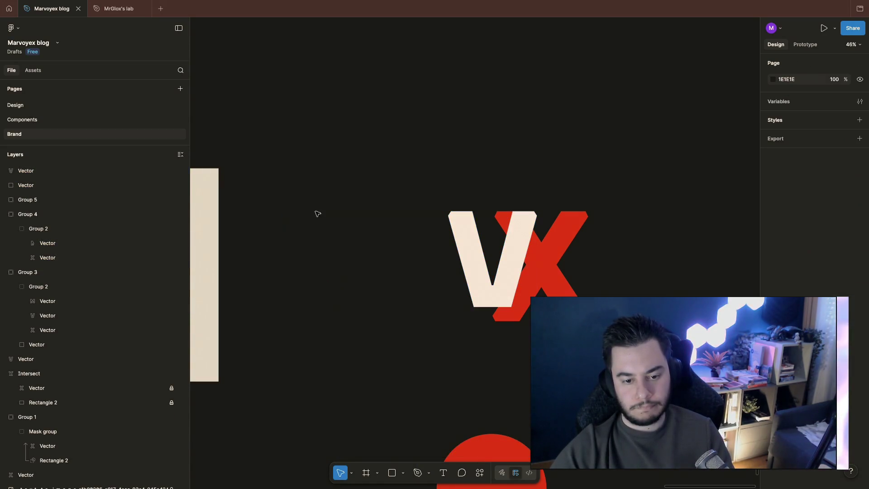
click(312, 270)
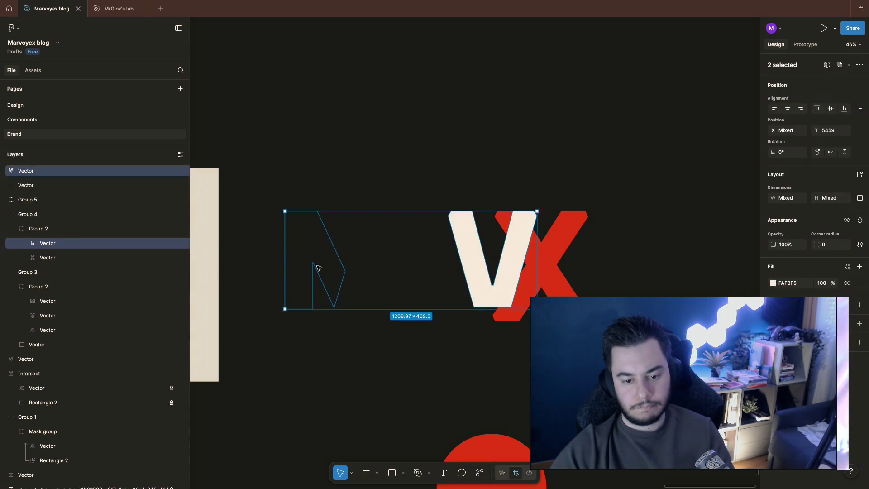
click(289, 202)
key(ctrl+z)
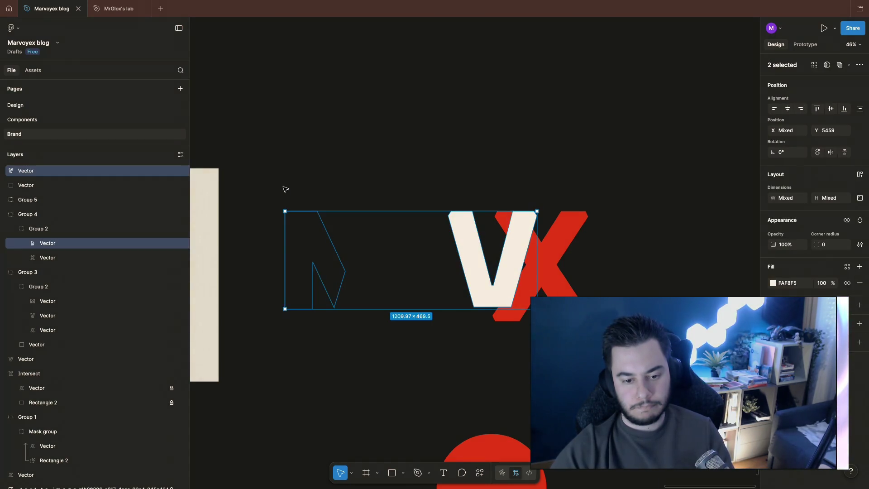
double_click(46, 243)
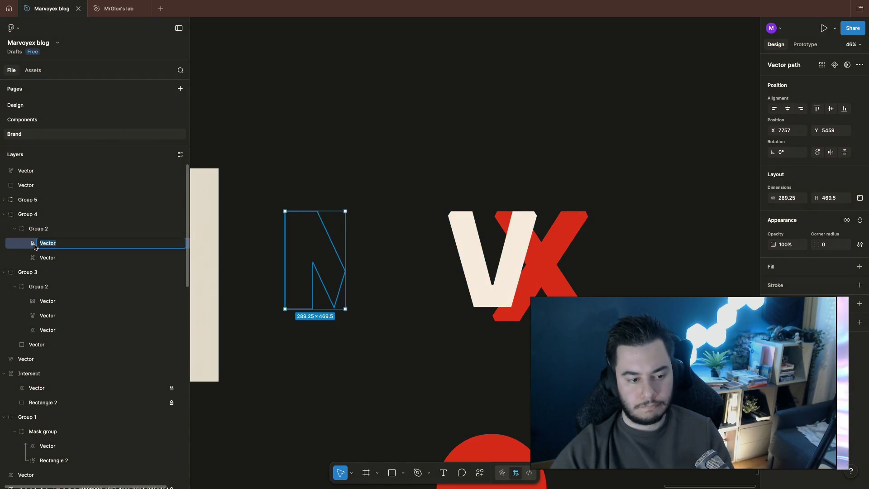
key(Return)
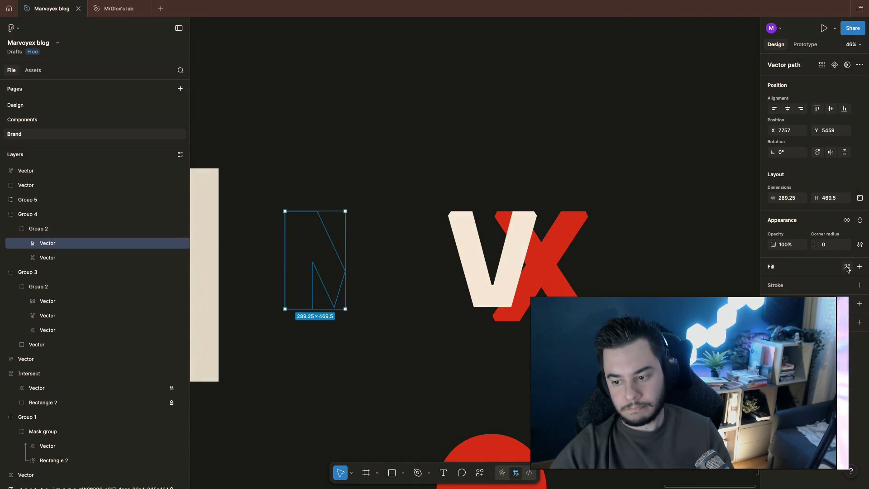
Give the N shape a fill sampled from the X's red
click(860, 267)
click(739, 266)
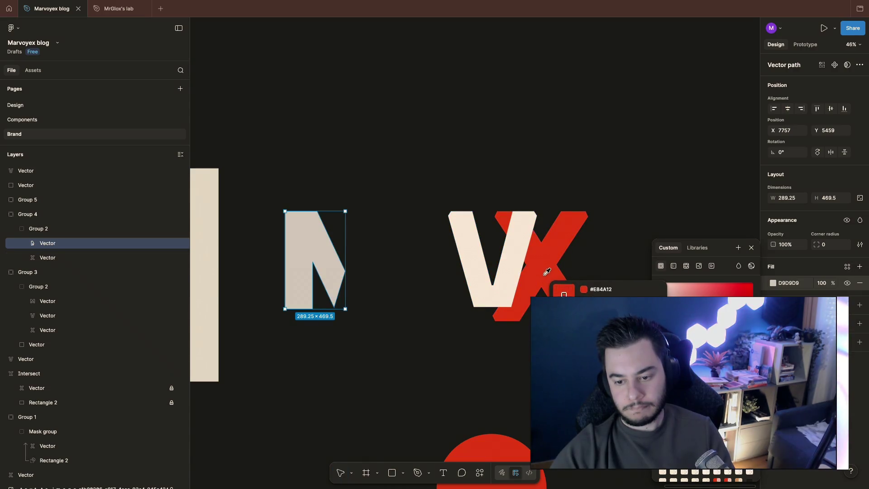
click(550, 272)
click(397, 332)
ctrl+click(329, 276)
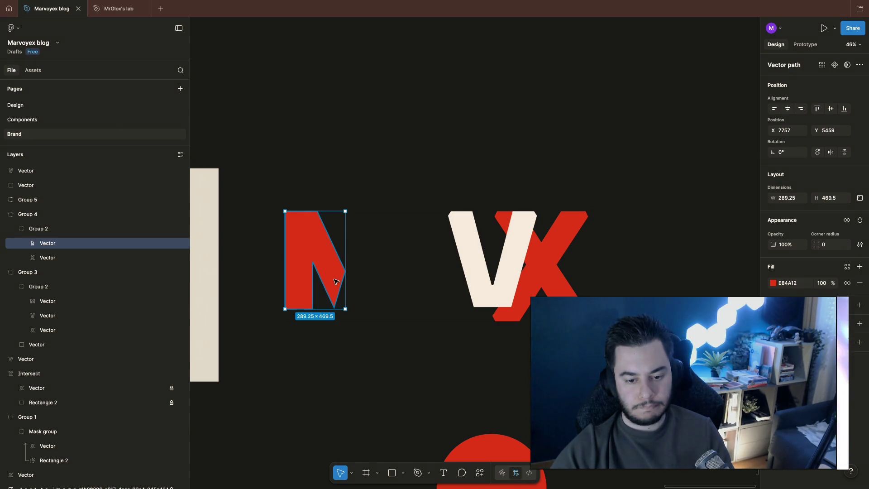
Pull the N's lower right point down to the baseline
double_click(338, 289)
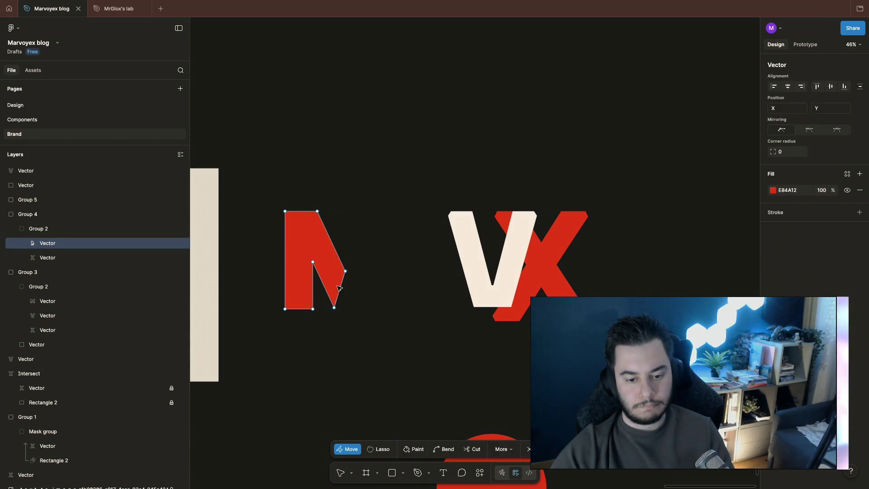
click(340, 289)
drag(340, 290, 349, 307)
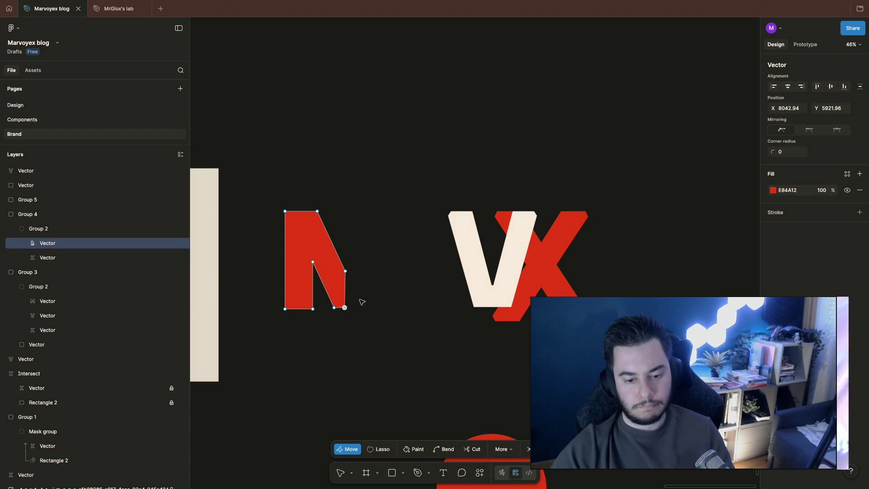
click(326, 174)
Move the red N against the V's left side, then remove it
click(287, 248)
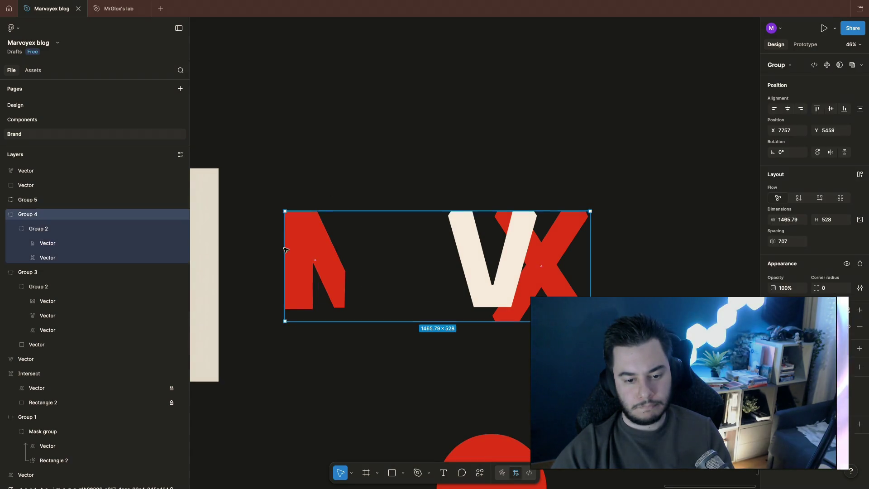
double_click(305, 246)
mouse_move(305, 246)
mouse_down()
mouse_move(453, 248)
mouse_move(430, 236)
mouse_move(444, 240)
mouse_up()
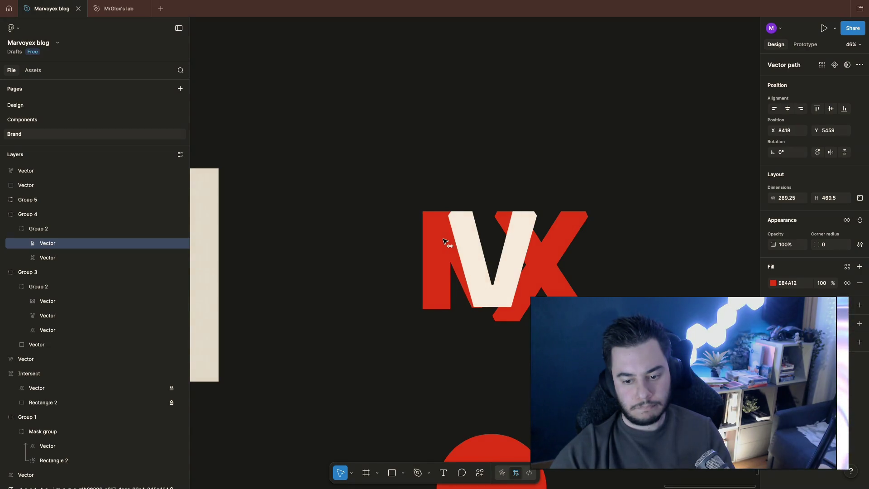
key(ctrl+z)
key(ctrl+z)
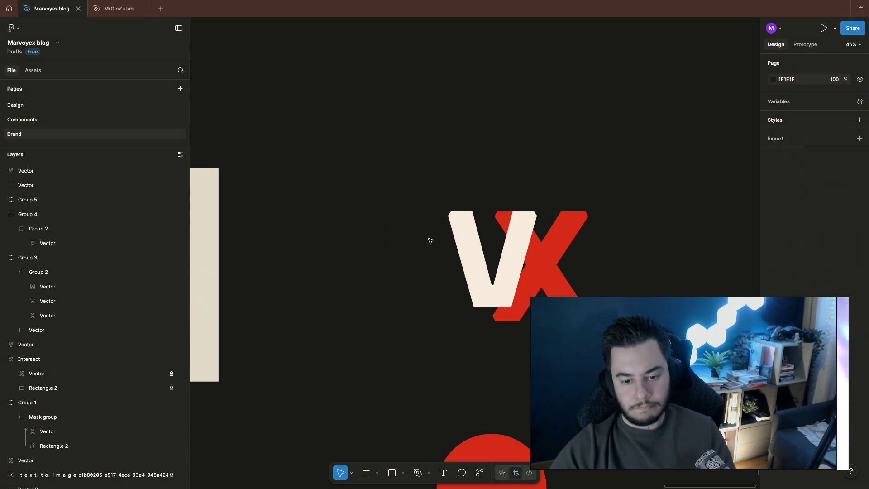
Delete the V, X and circle together, then undo to restore them
drag(408, 184, 452, 443)
key(Delete)
key(ctrl+z)
key(Escape)
scroll(625, 254, down, 5)
Delete only the large cream V and red X, keeping the red circle
drag(424, 58, 604, 281)
key(Delete)
scroll(604, 281, down, 3)
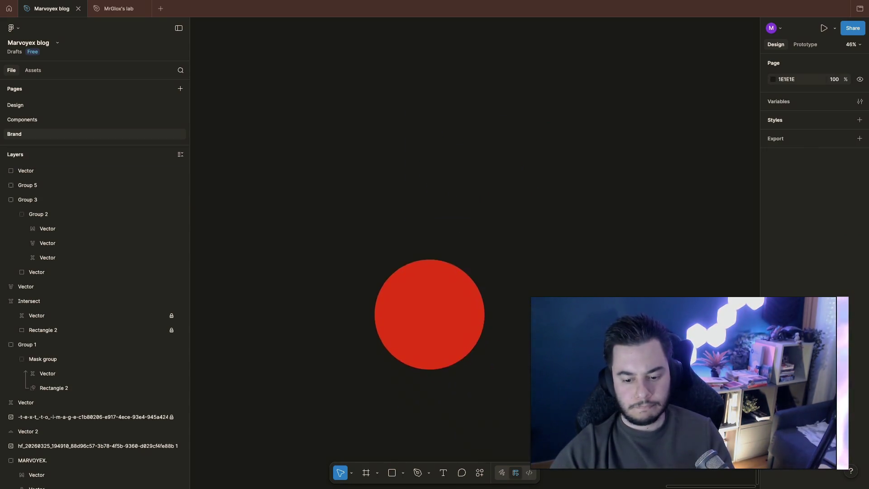
scroll(475, 253, down, 3)
scroll(475, 253, down, 5)
scroll(476, 253, left, 3)
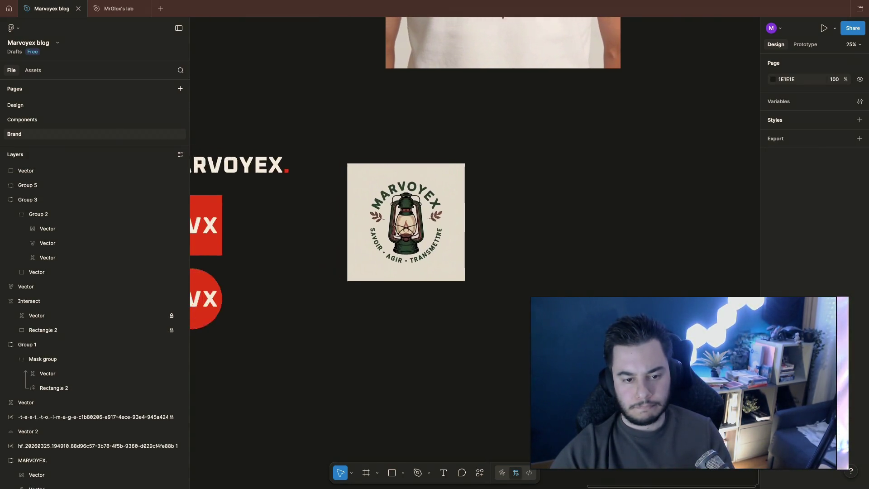
scroll(475, 254, up, 6)
scroll(475, 254, left, 12)
scroll(475, 254, down, 4)
scroll(475, 253, up, 10)
scroll(475, 254, up, 2)
scroll(475, 253, right, 1)
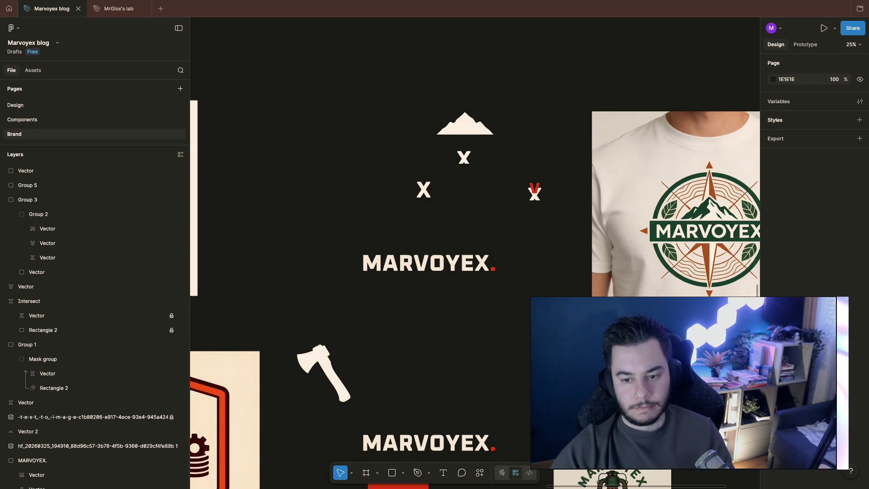
key(super+Tab)
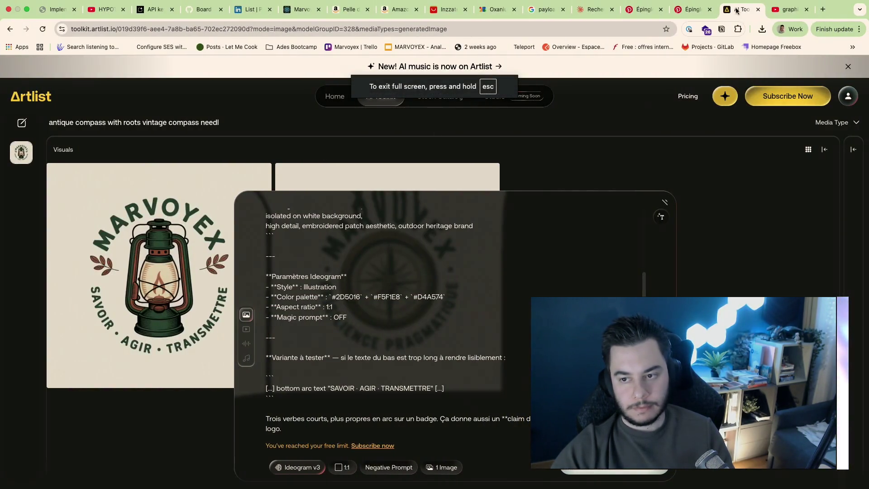
click(790, 9)
click(693, 9)
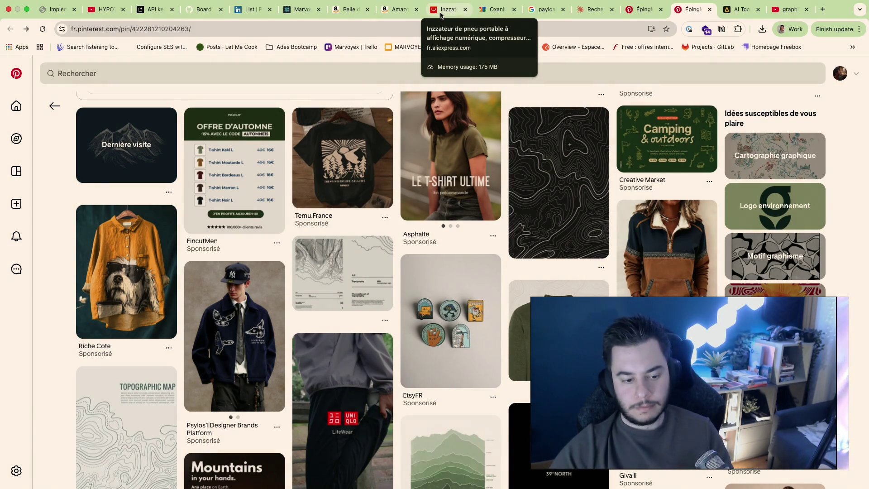
key(ctrl+Left)
scroll(443, 313, down, 3)
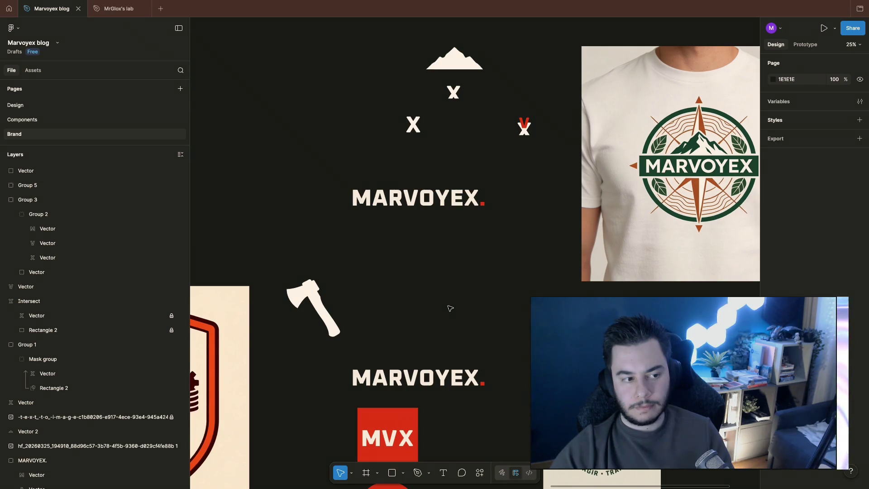
Enlarge the small red V and position it over the cream X
scroll(450, 308, up, 1)
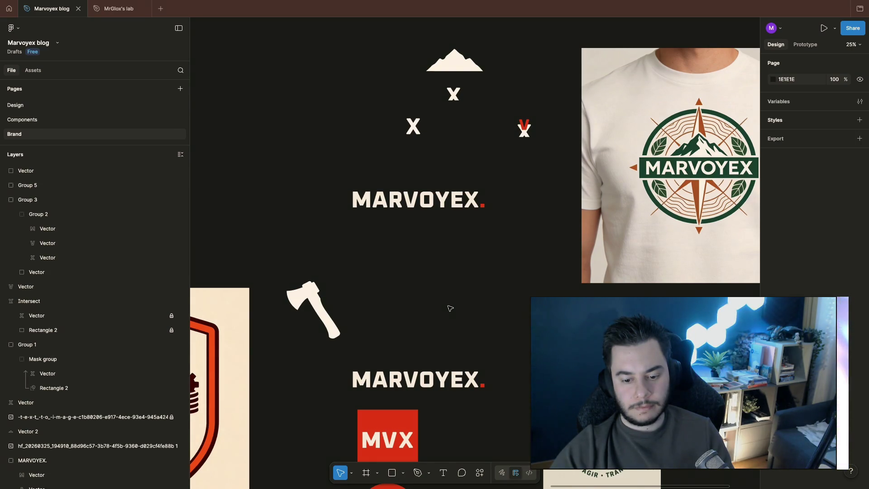
scroll(569, 235, right, 3)
scroll(451, 206, up, 10)
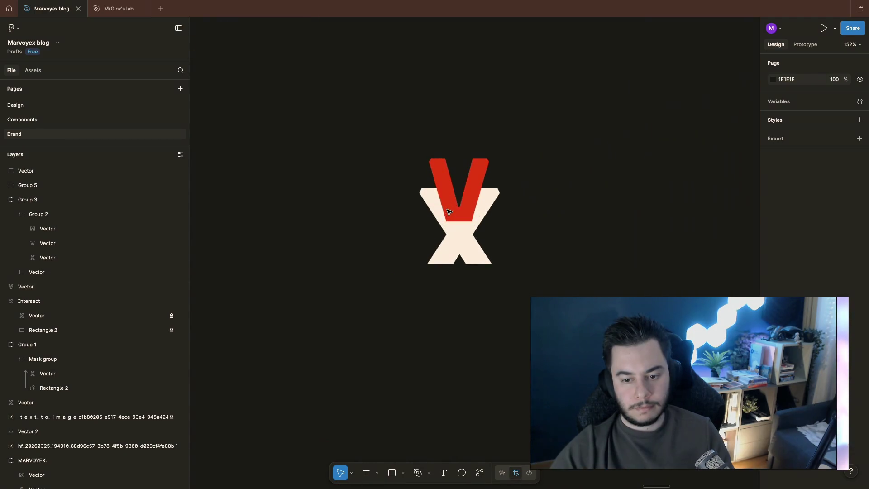
click(465, 200)
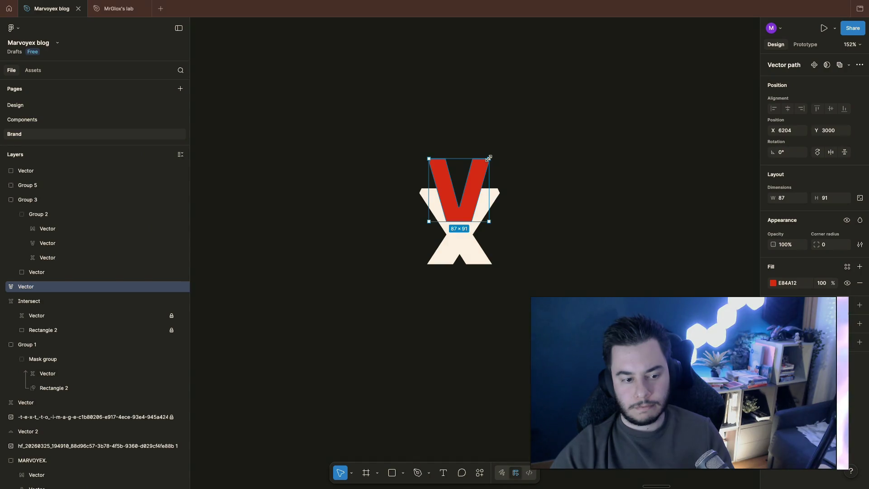
scroll(489, 158, down, 10)
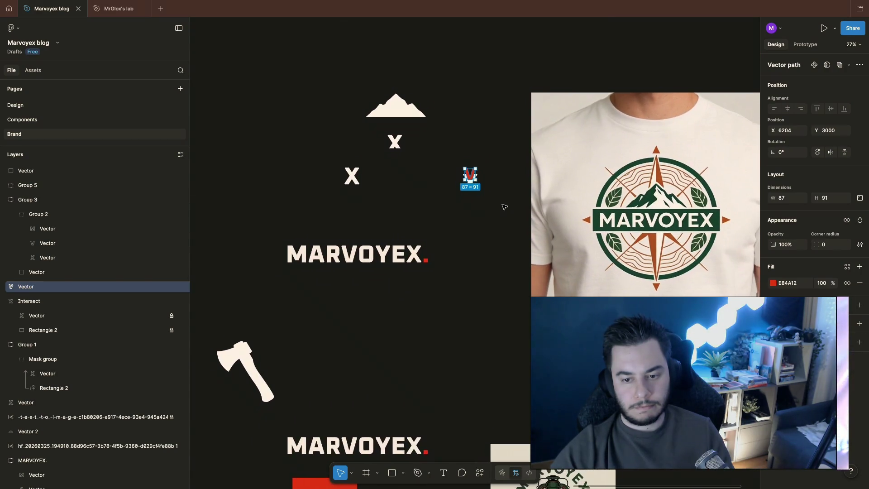
scroll(479, 194, up, 10)
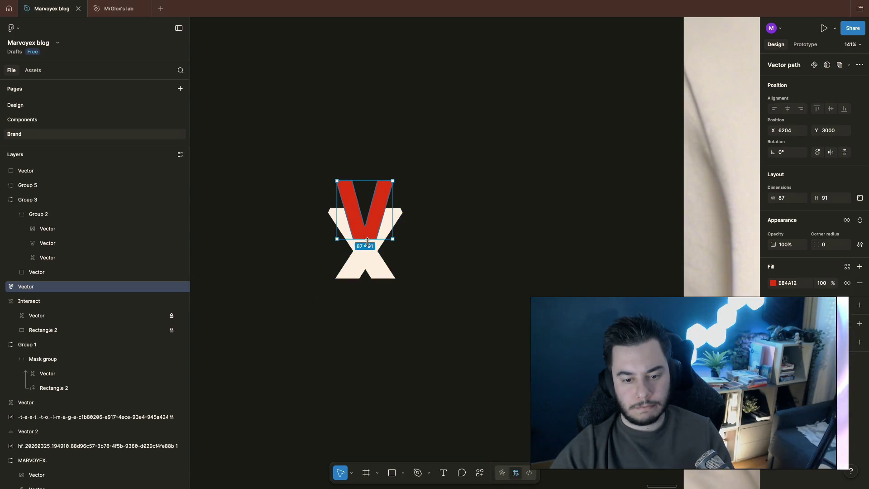
mouse_move(368, 239)
mouse_down()
mouse_move(370, 255)
mouse_move(378, 217)
mouse_up()
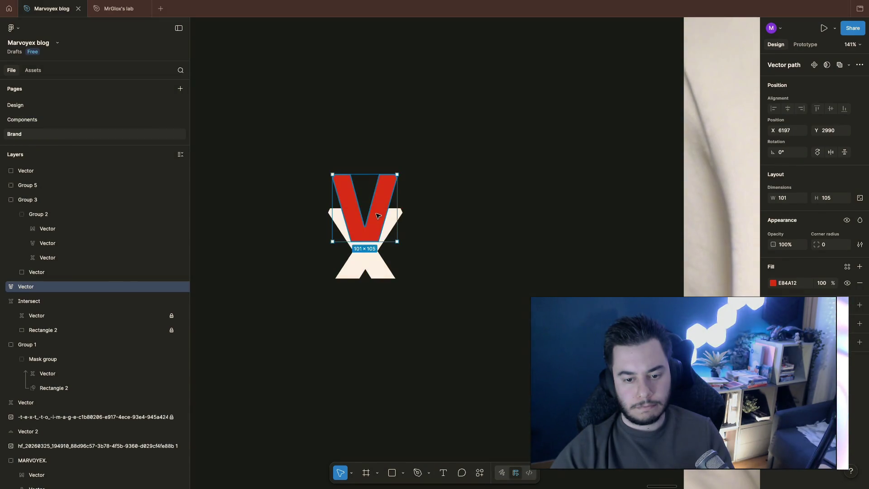
click(435, 220)
Align the red V and white X so they are centred as one stacked mark
click(374, 244)
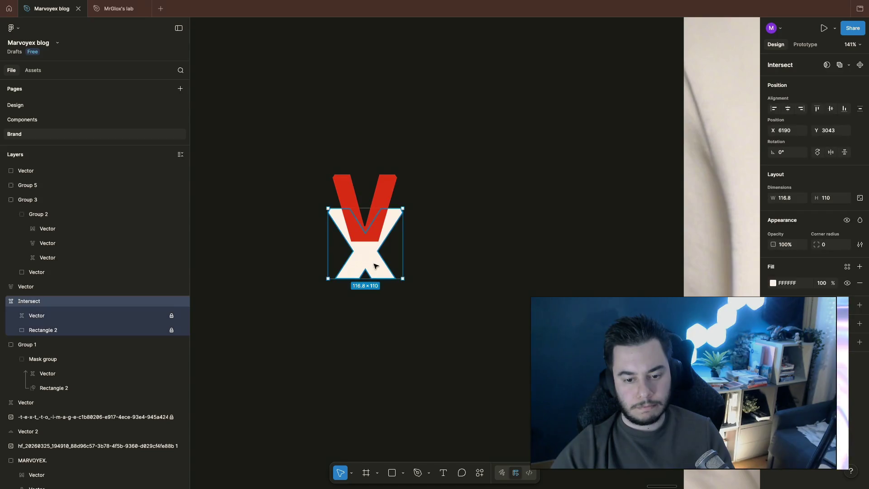
shift+click(369, 199)
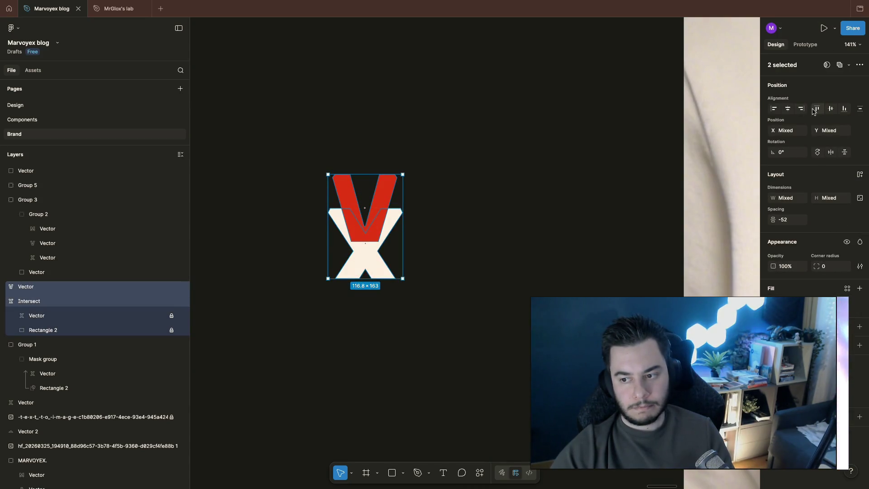
click(492, 167)
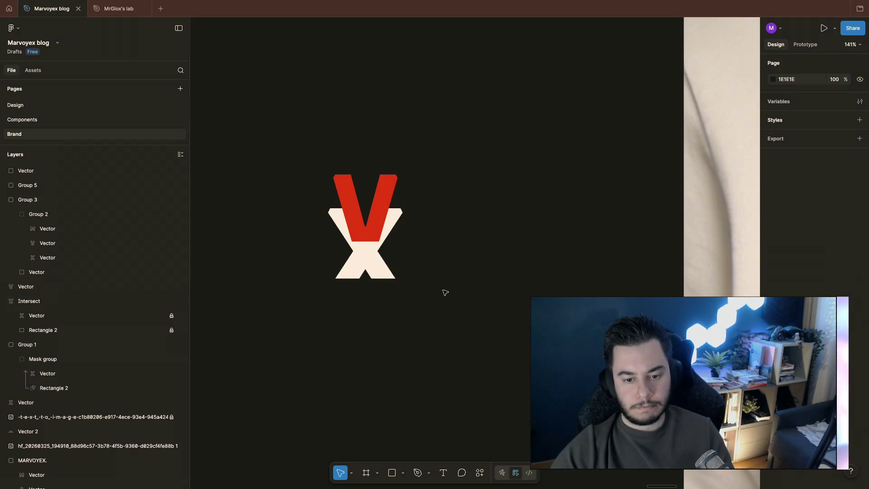
scroll(445, 292, left, 1)
scroll(443, 291, down, 5)
Move the combined VX mark to sit right after the MARVOYEX. wordmark
click(409, 276)
click(449, 298)
drag(374, 232, 444, 342)
mouse_move(410, 278)
mouse_down()
mouse_move(408, 416)
mouse_move(378, 421)
mouse_up()
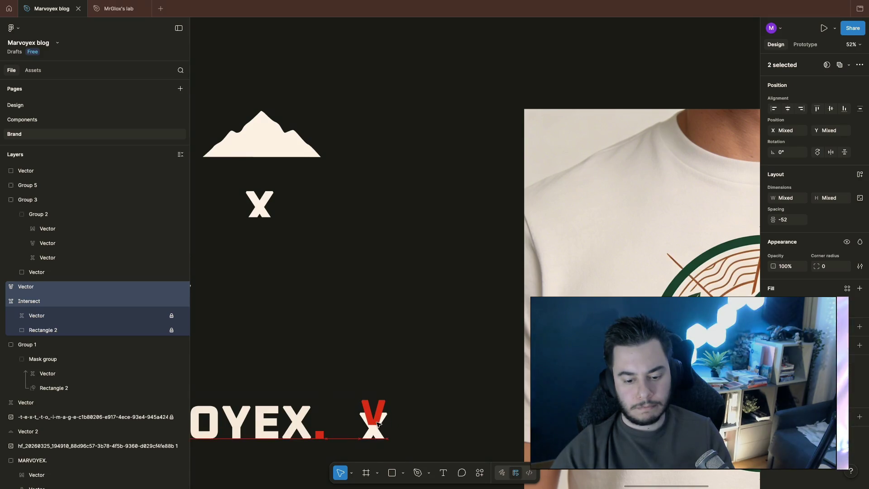
click(437, 413)
scroll(438, 415, left, 10)
scroll(438, 415, down, 2)
scroll(439, 415, right, 3)
scroll(438, 415, down, 2)
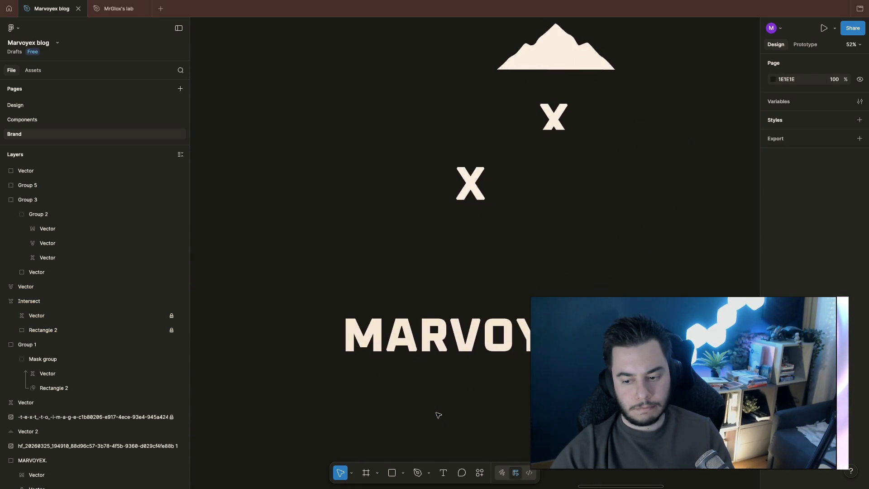
Duplicate the top MARVOYEX. wordmark to a copy just below the original
scroll(543, 367, down, 5)
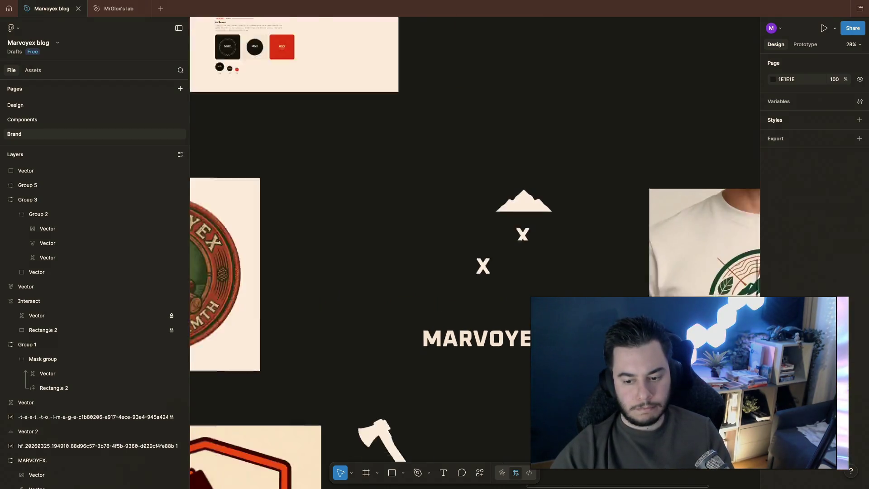
scroll(438, 272, down, 5)
scroll(476, 177, left, 5)
scroll(475, 177, up, 3)
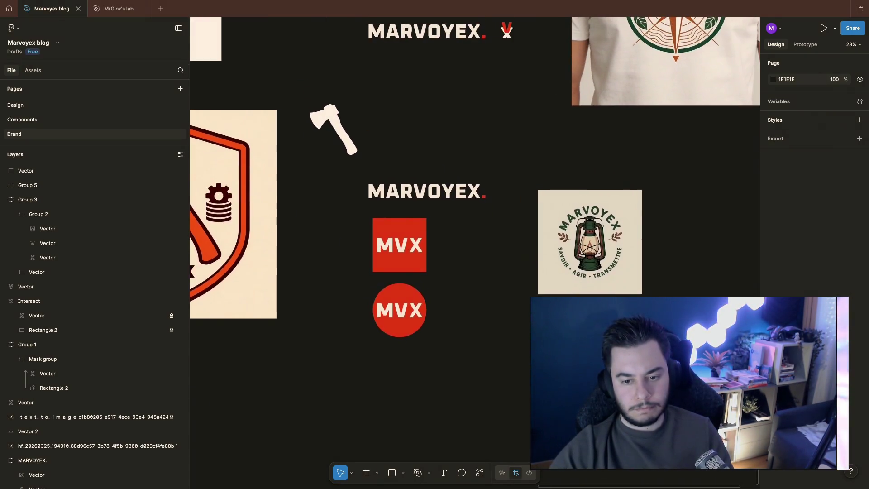
click(428, 194)
scroll(438, 153, up, 1)
scroll(438, 153, right, 1)
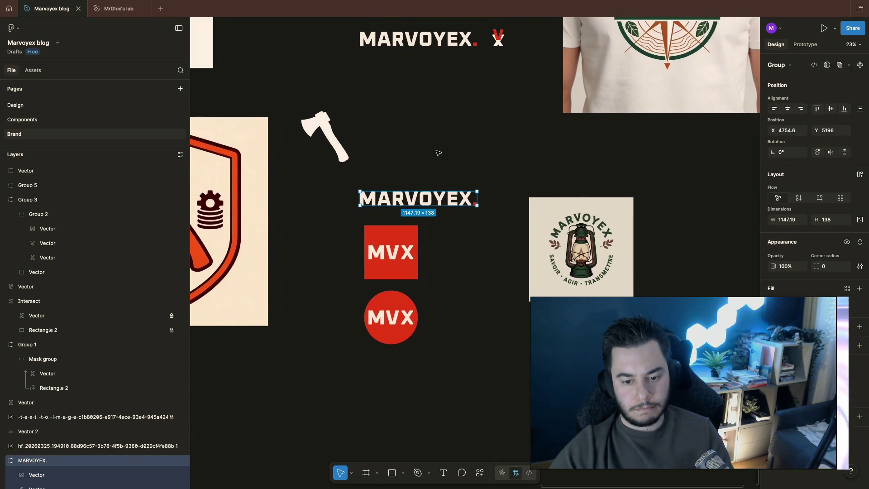
scroll(450, 161, right, 1)
scroll(451, 161, down, 1)
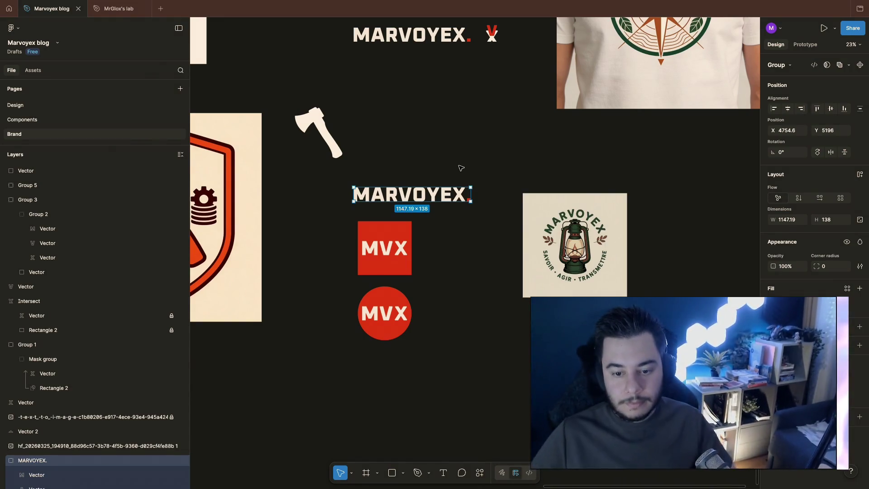
click(428, 38)
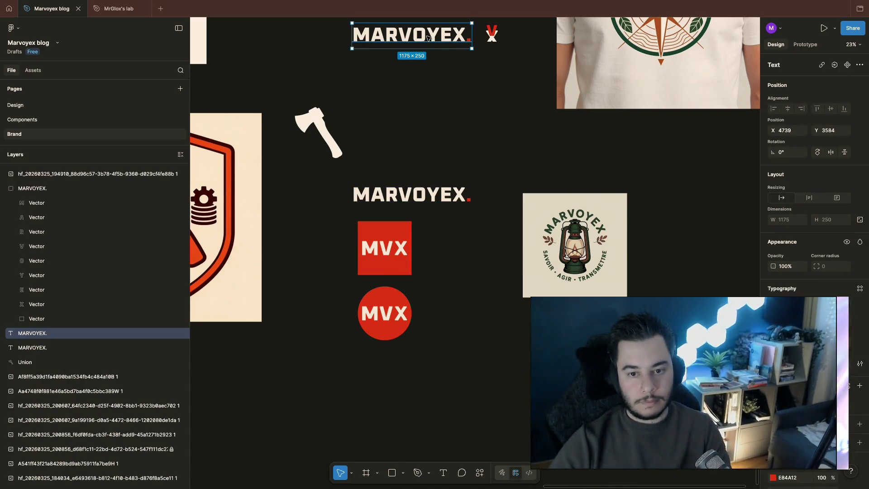
alt+drag(428, 38, 430, 132)
Edit the copied wordmark to read RESILIENCE., keeping its red period
key(Left)
key(Delete)
key(Delete)
key(Delete)
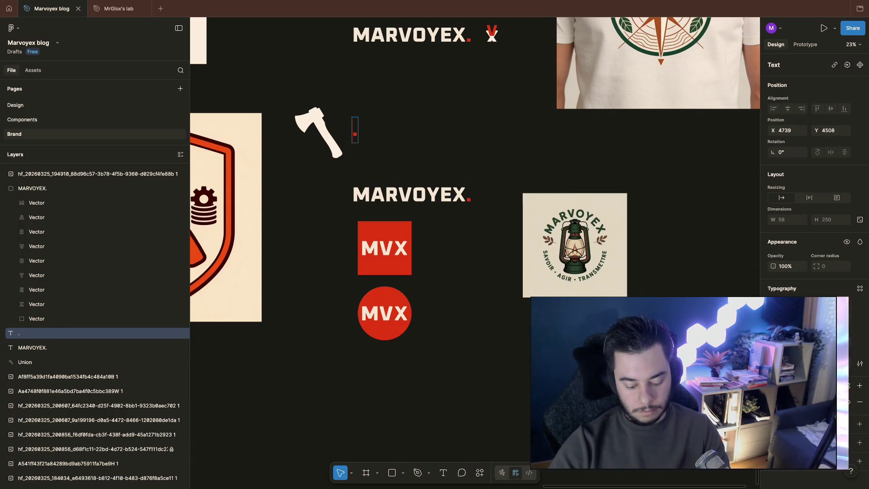
key(ctrl+z)
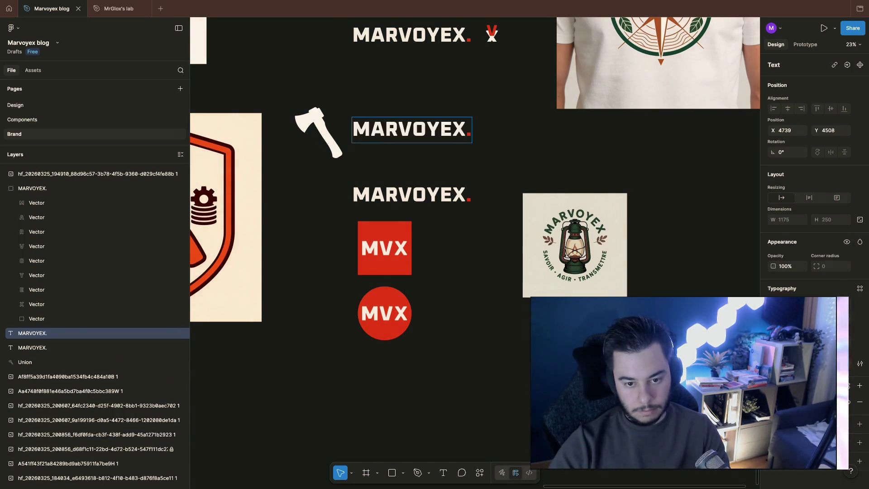
click(425, 130)
key(shift+Home)
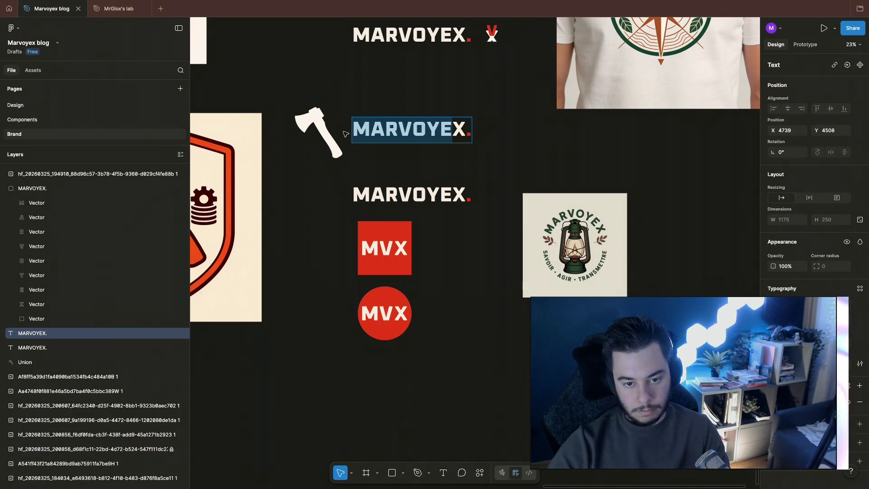
text(Re)
key(BackSpace)
text(E)
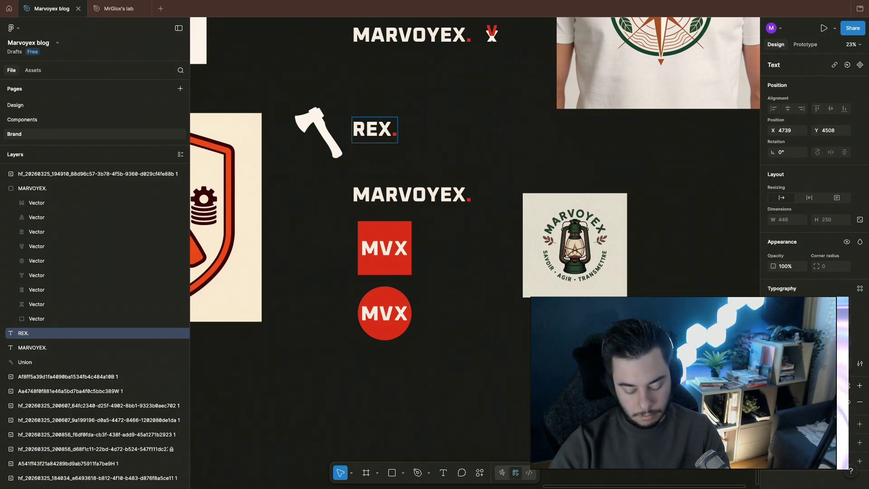
text(SILIENCE)
key(Escape)
key(Escape)
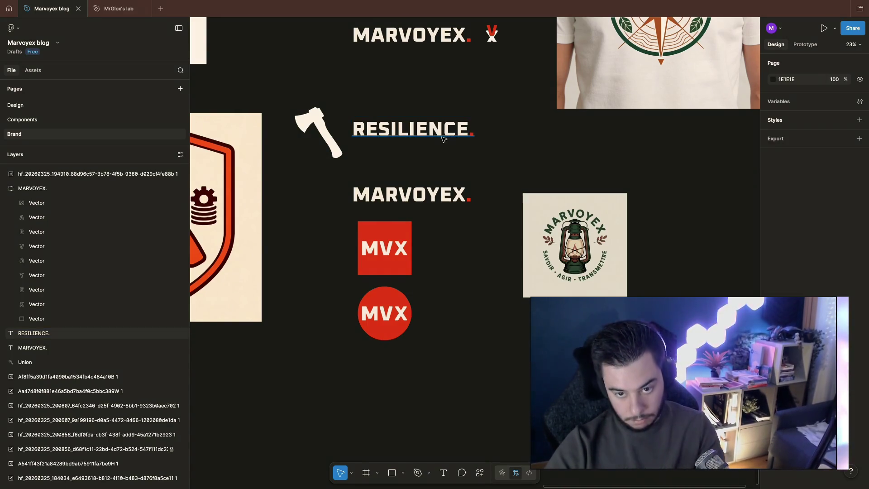
scroll(451, 168, up, 2)
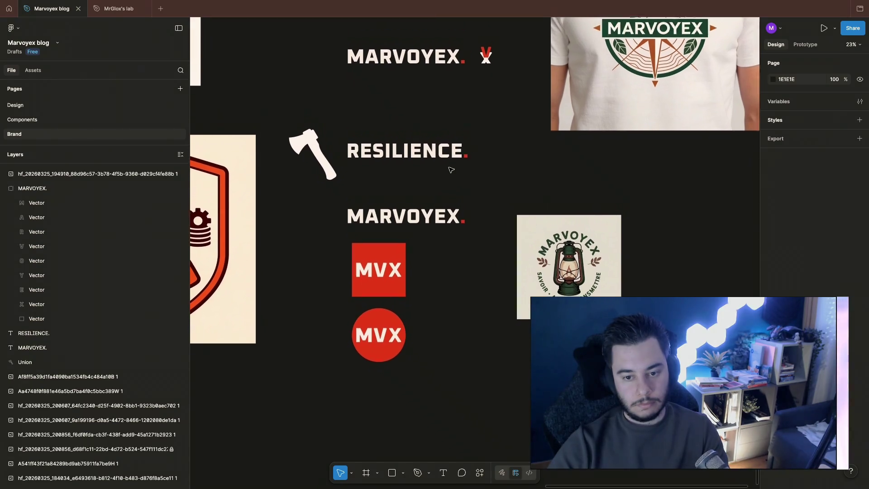
Drag the axe shape up and to the left of the RESILIENCE. wordmark
scroll(475, 211, down, 3)
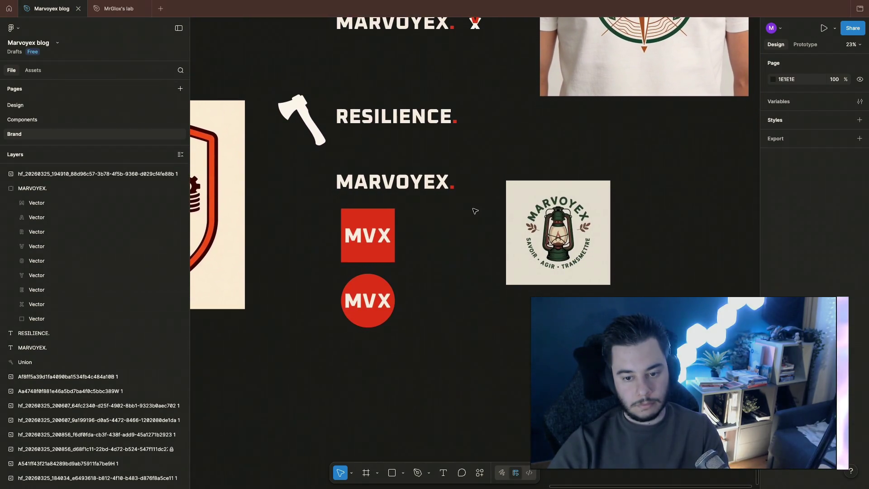
scroll(471, 210, up, 1)
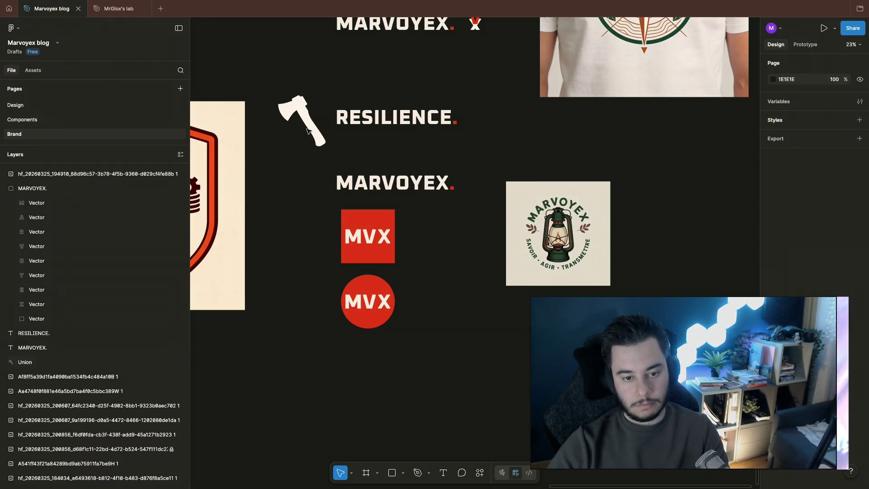
mouse_move(306, 131)
mouse_down()
mouse_move(247, 77)
mouse_move(242, 60)
mouse_up()
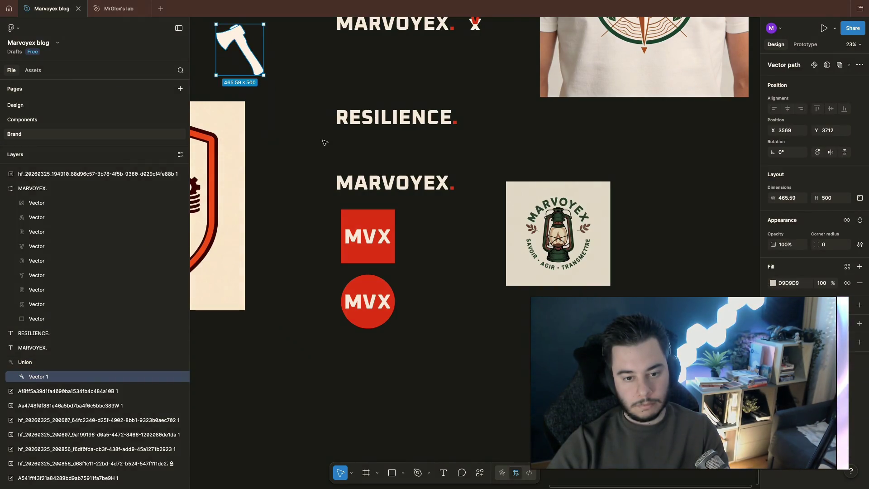
click(321, 149)
scroll(319, 166, right, 2)
scroll(320, 166, up, 1)
scroll(320, 167, up, 2)
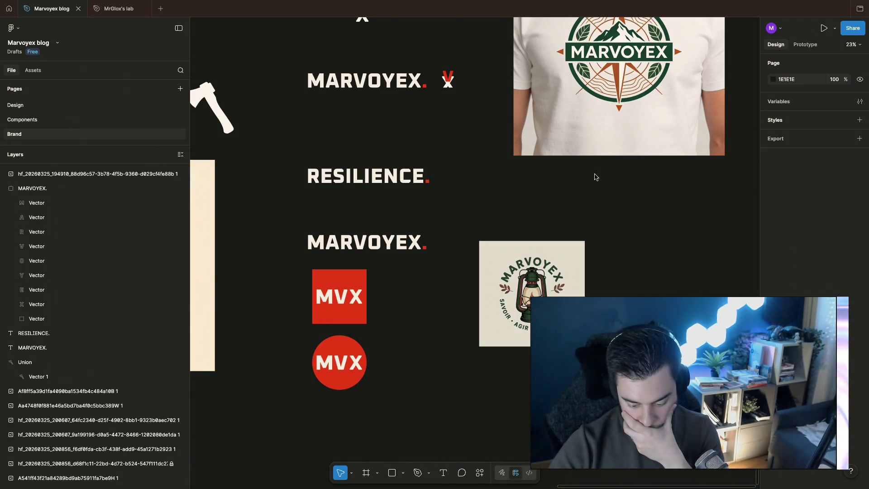
scroll(497, 195, up, 5)
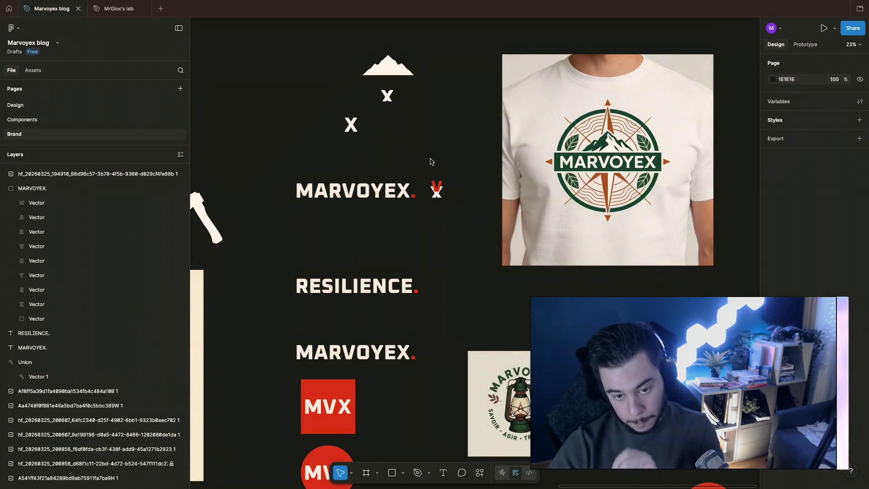
scroll(431, 164, down, 3)
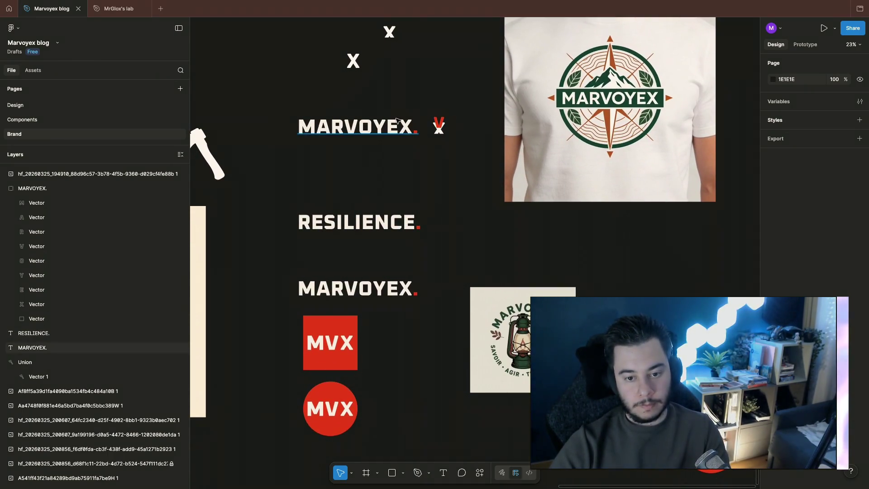
Undo the recent changes, removing the duplicate X layer
key(ctrl+z)
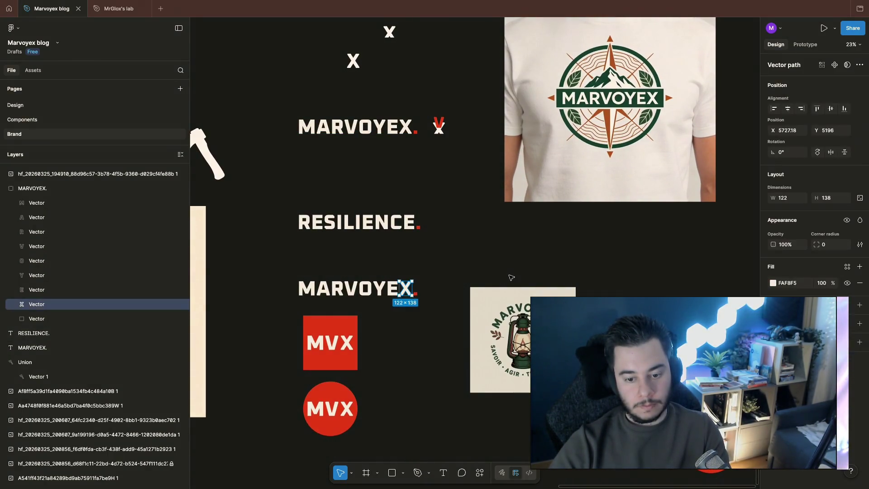
key(Escape)
key(ctrl+z)
key(Escape)
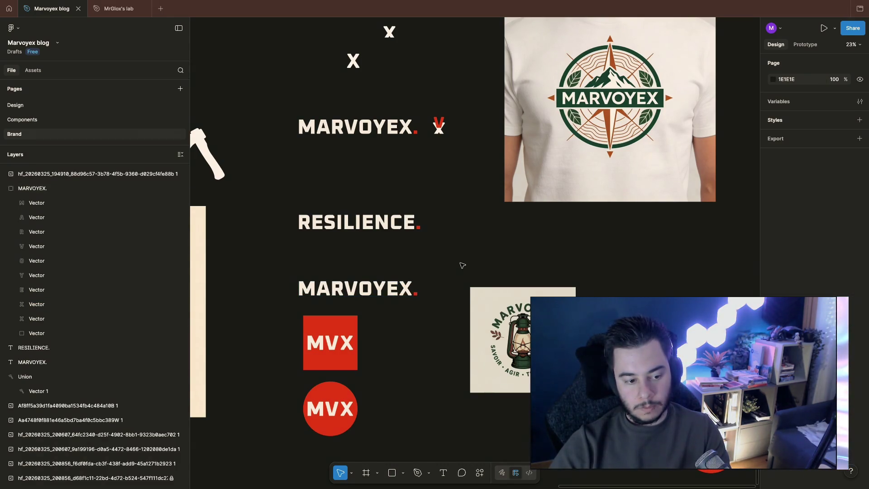
key(ctrl+z)
key(ctrl+z)
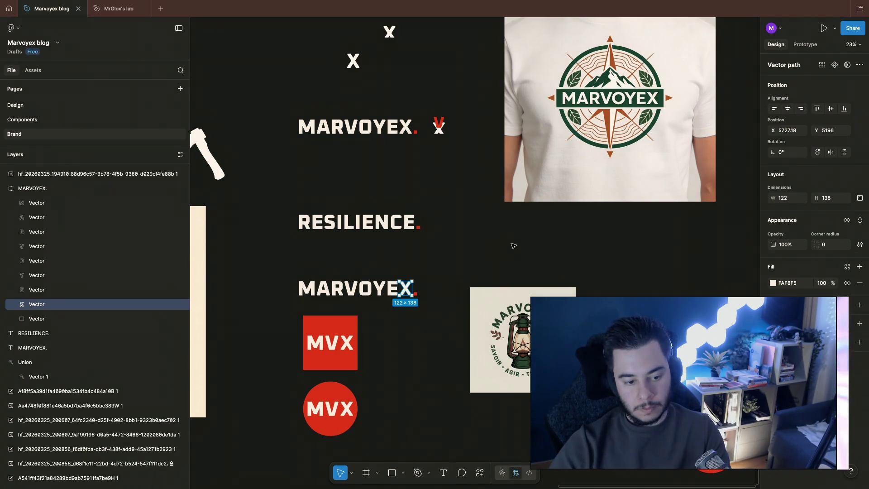
key(Escape)
Separate the X from the lower MARVOYEX. wordmark and move it out to the right
click(406, 290)
scroll(524, 268, right, 3)
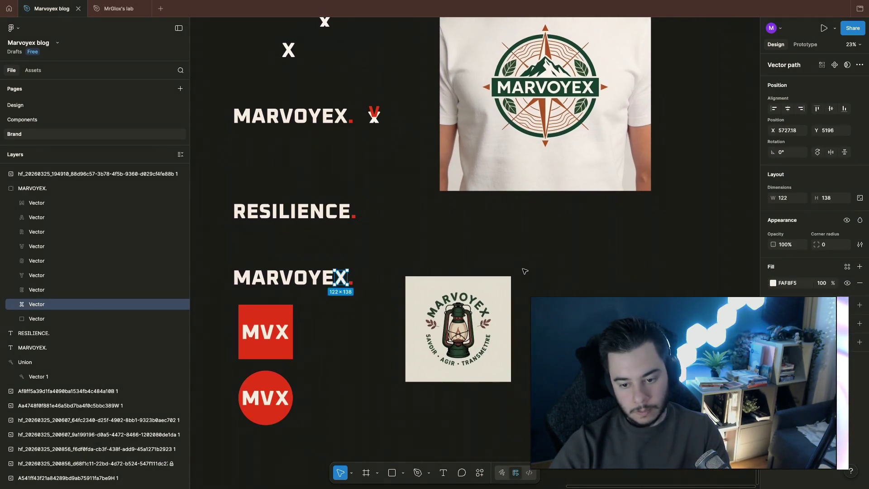
key(ctrl+z)
mouse_move(343, 280)
mouse_down()
mouse_move(543, 285)
mouse_move(593, 335)
mouse_up()
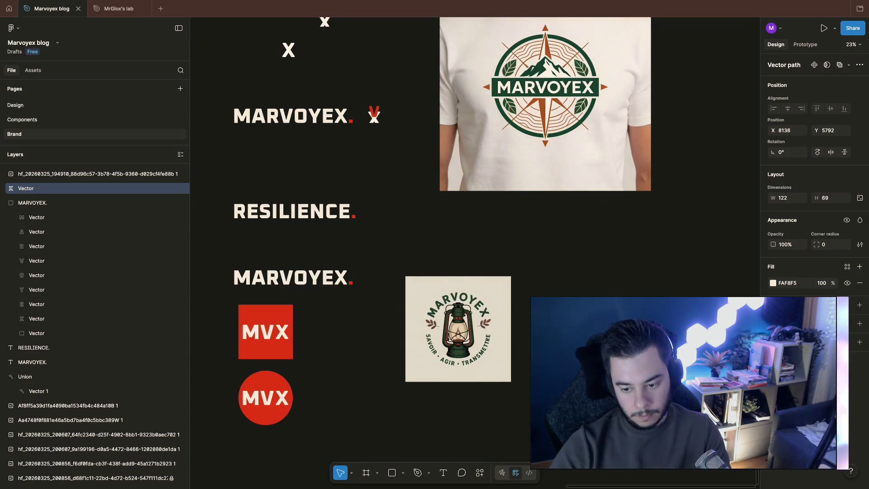
key(Escape)
Place the separated X up beside the lantern badge
scroll(625, 314, up, 10)
scroll(423, 344, down, 5)
scroll(423, 245, down, 1)
scroll(625, 316, down, 5)
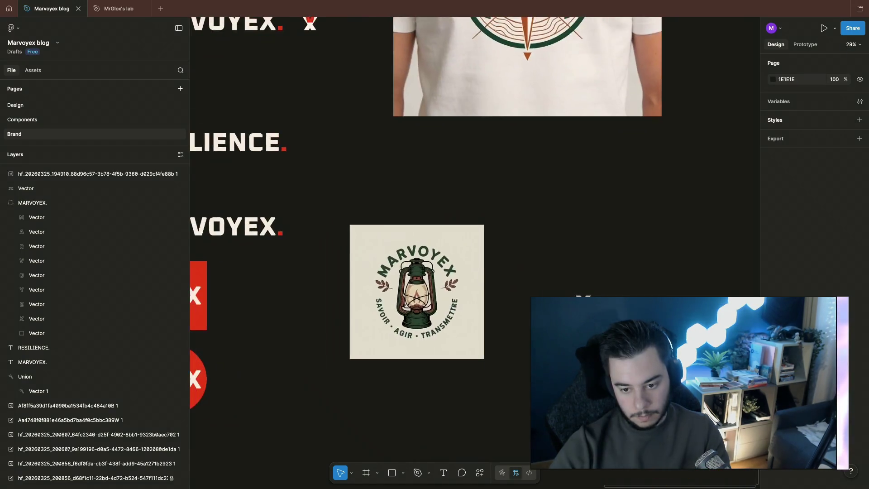
click(26, 188)
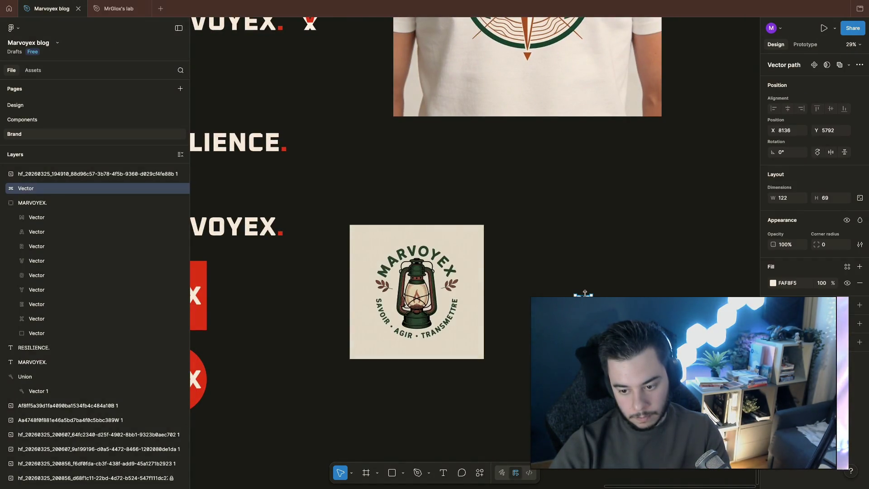
drag(593, 295, 594, 284)
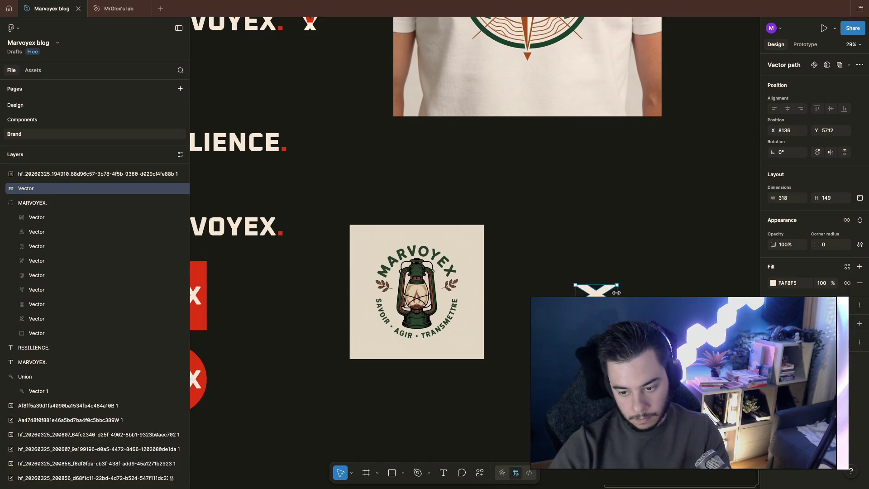
click(666, 264)
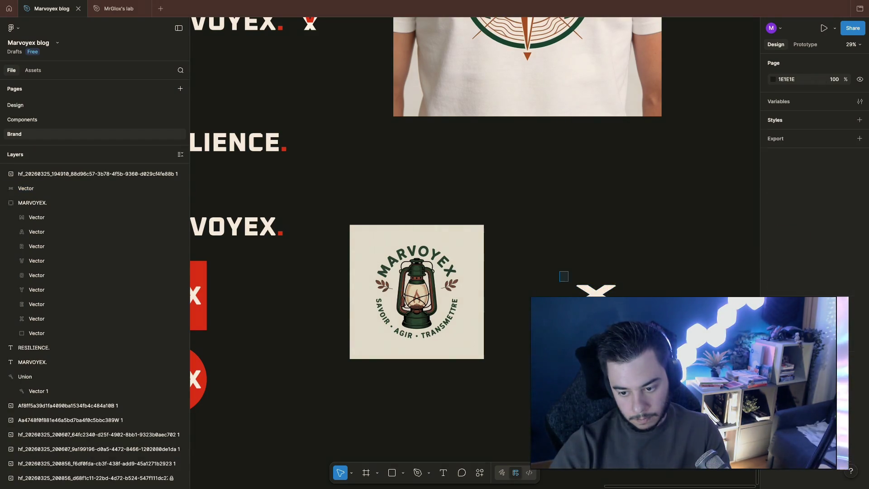
scroll(456, 291, left, 8)
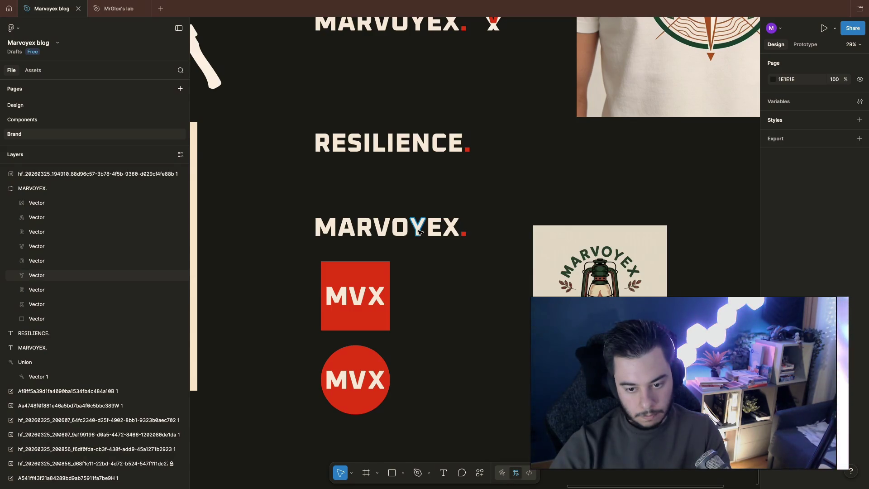
scroll(526, 176, up, 3)
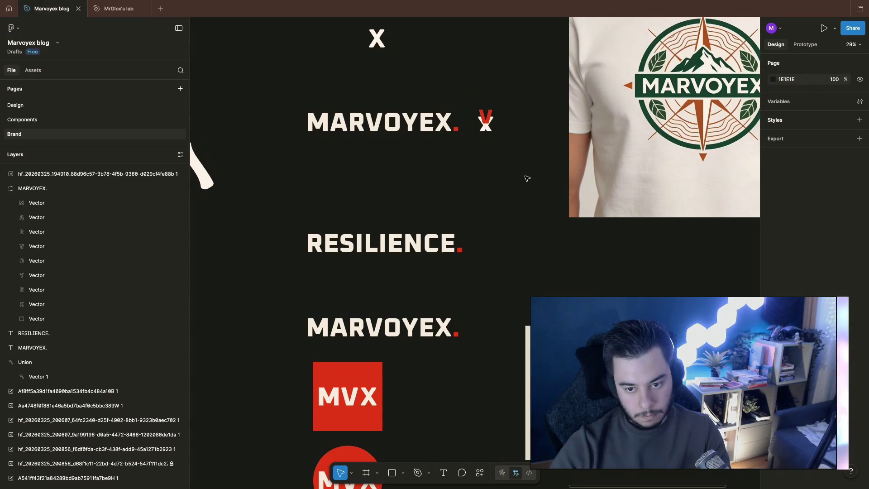
scroll(527, 178, down, 2)
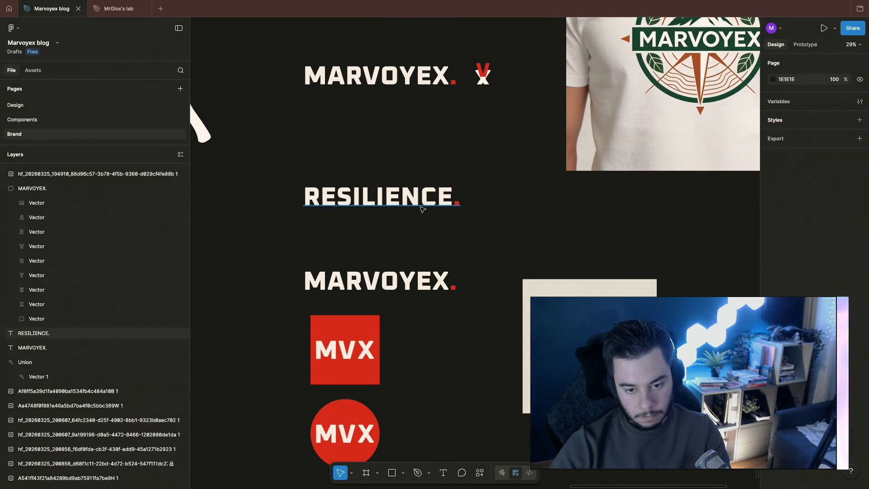
click(423, 199)
scroll(550, 202, up, 1)
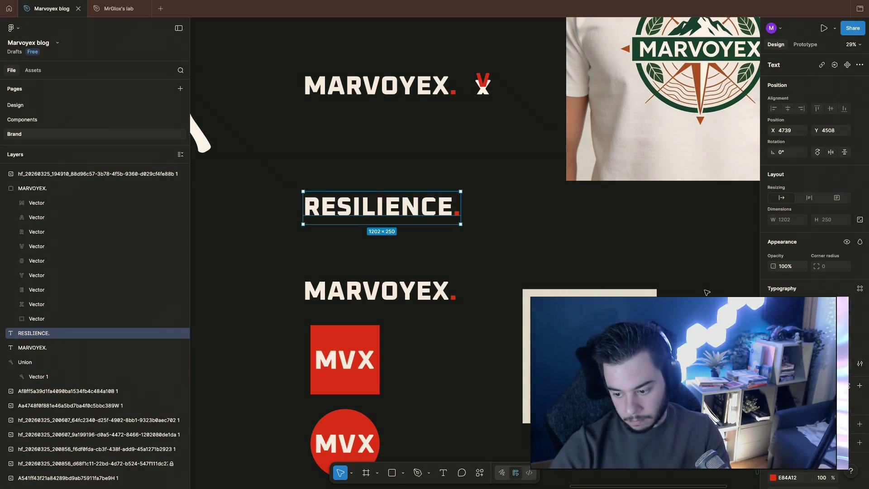
scroll(509, 228, down, 3)
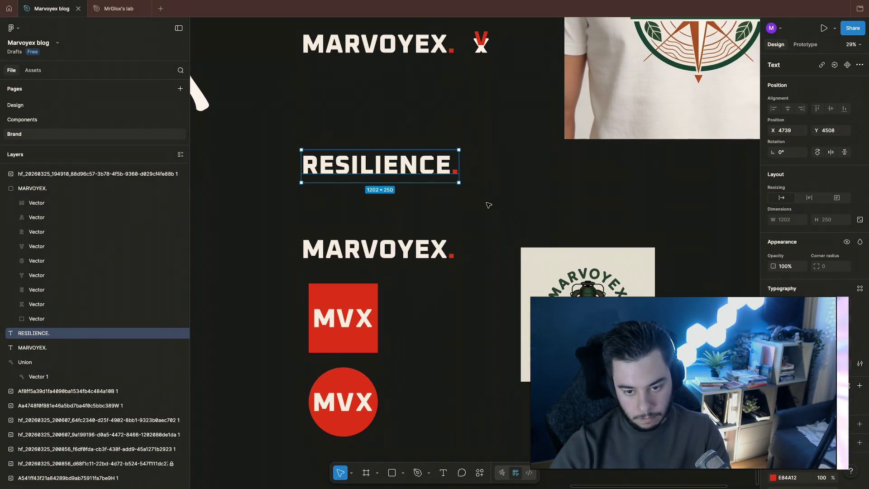
scroll(490, 206, up, 2)
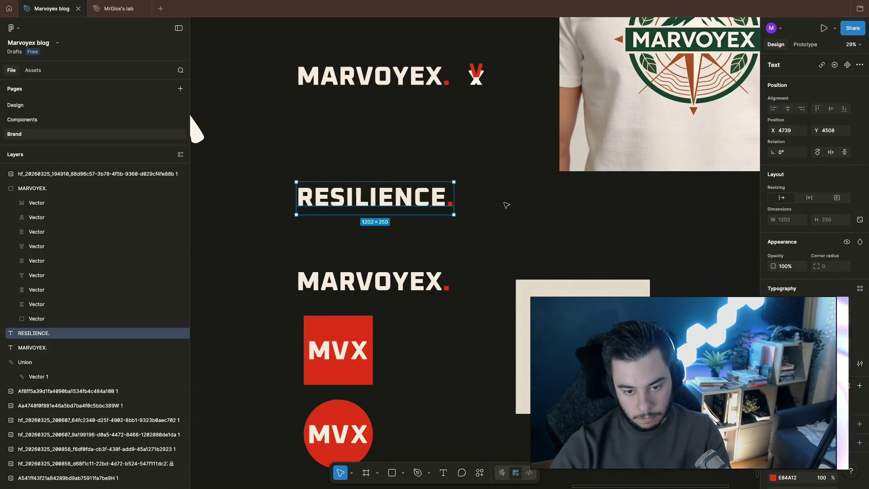
scroll(507, 205, down, 2)
scroll(506, 205, down, 1)
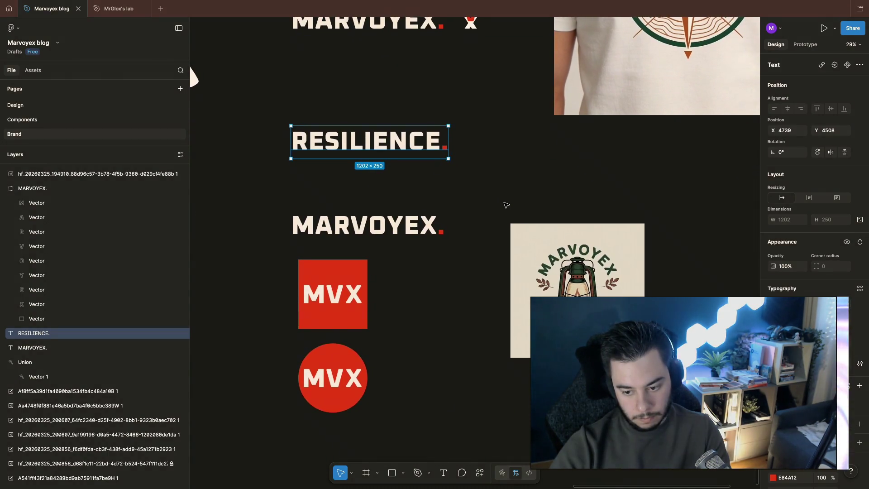
scroll(506, 205, up, 1)
ctrl+scroll(506, 205, down, 5)
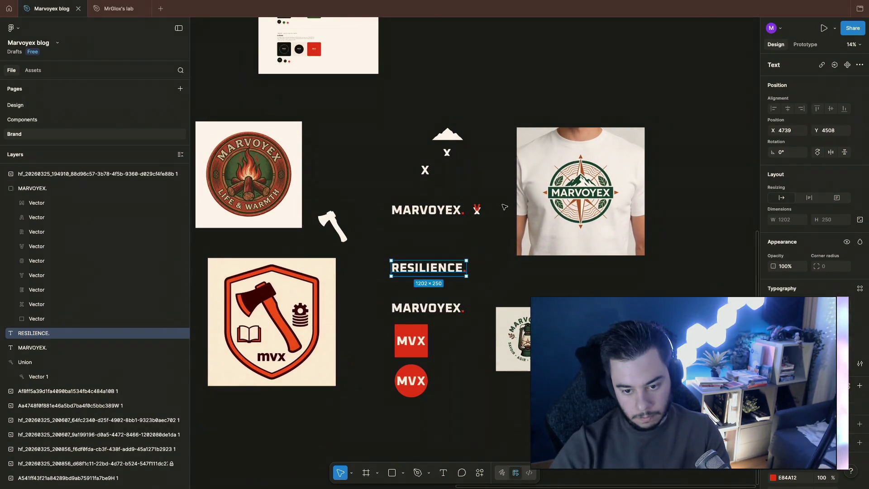
ctrl+scroll(449, 275, up, 5)
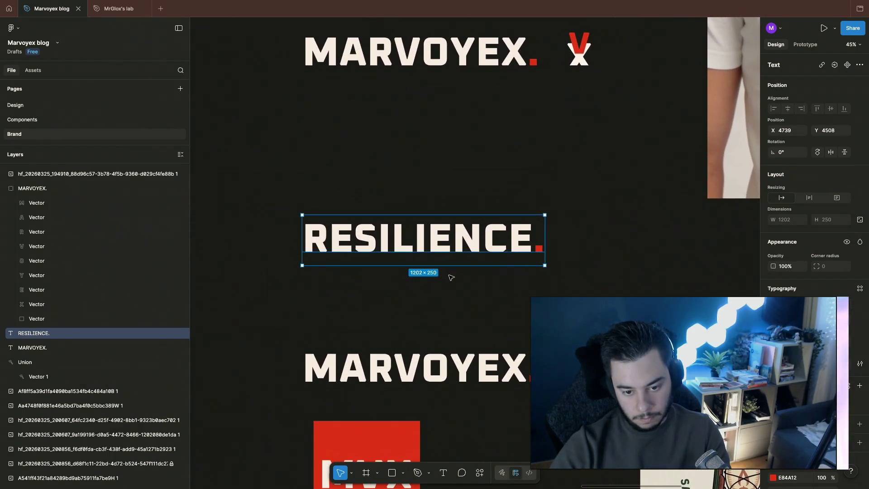
scroll(451, 277, down, 4)
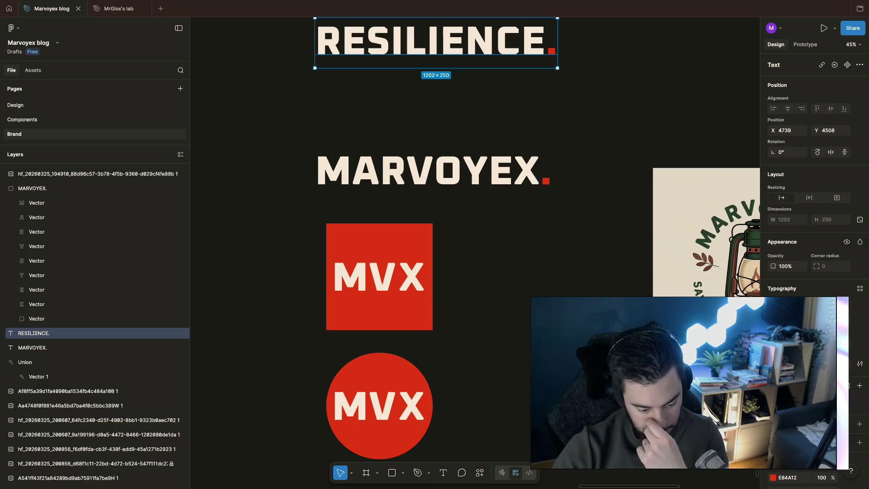
scroll(498, 347, down, 3)
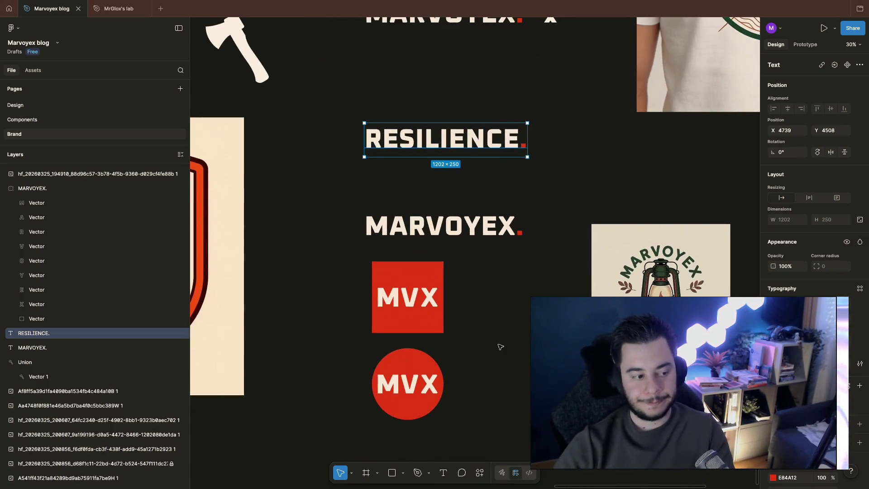
click(460, 221)
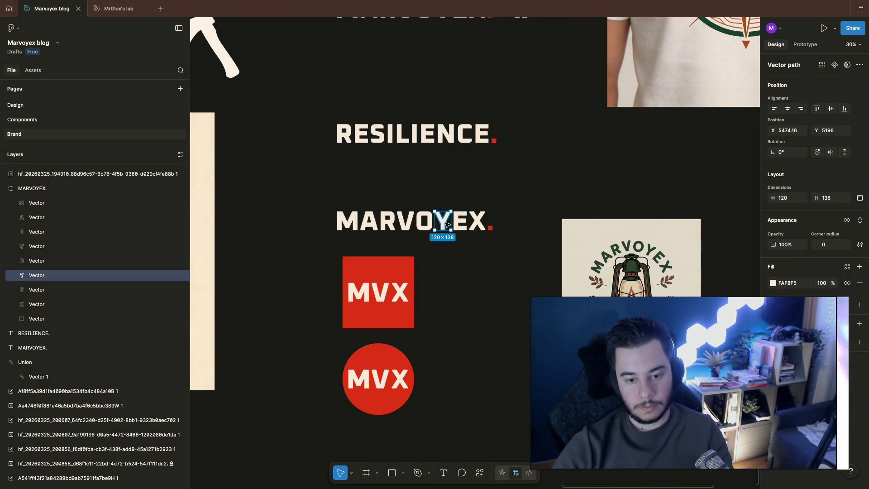
click(402, 208)
click(402, 208)
click(509, 243)
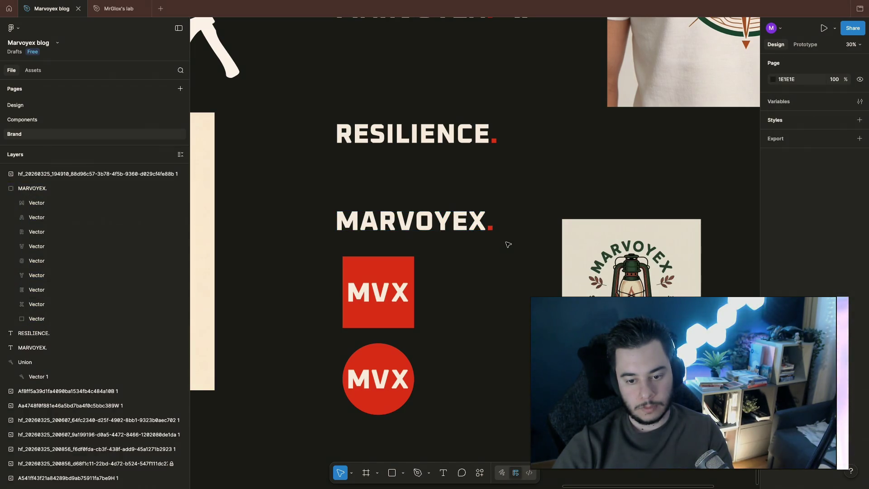
scroll(508, 245, up, 5)
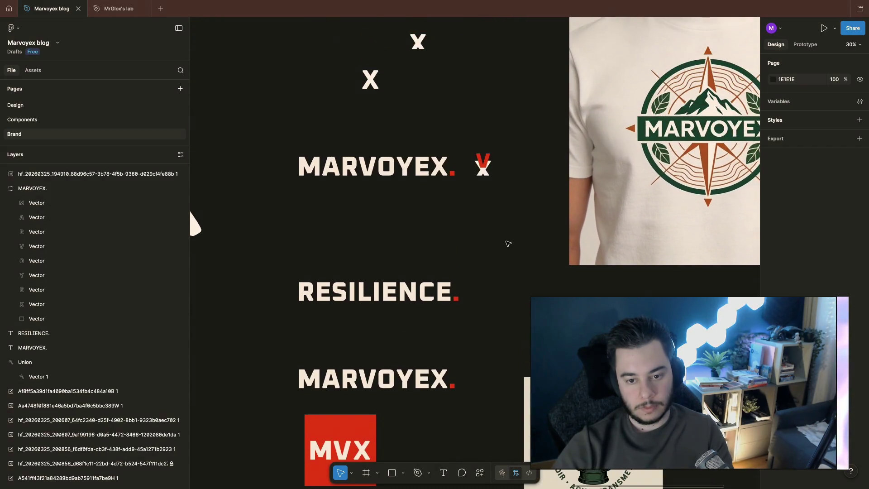
scroll(508, 243, down, 3)
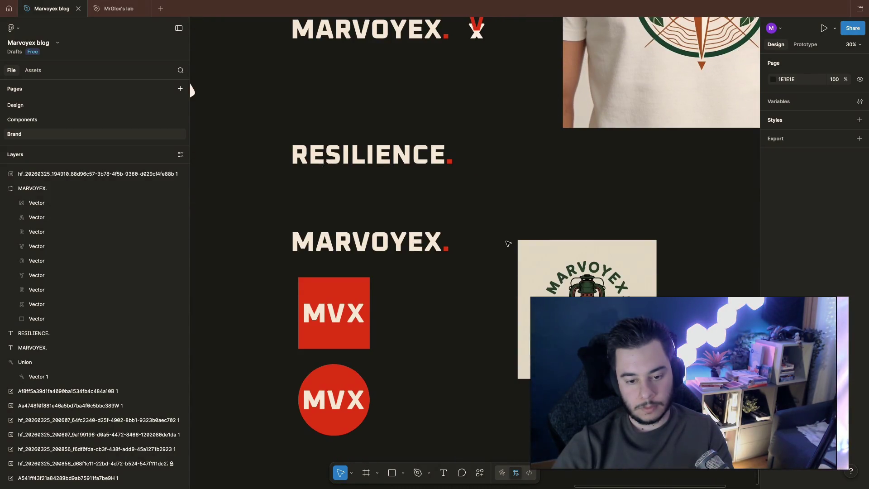
scroll(508, 244, right, 5)
scroll(508, 244, down, 2)
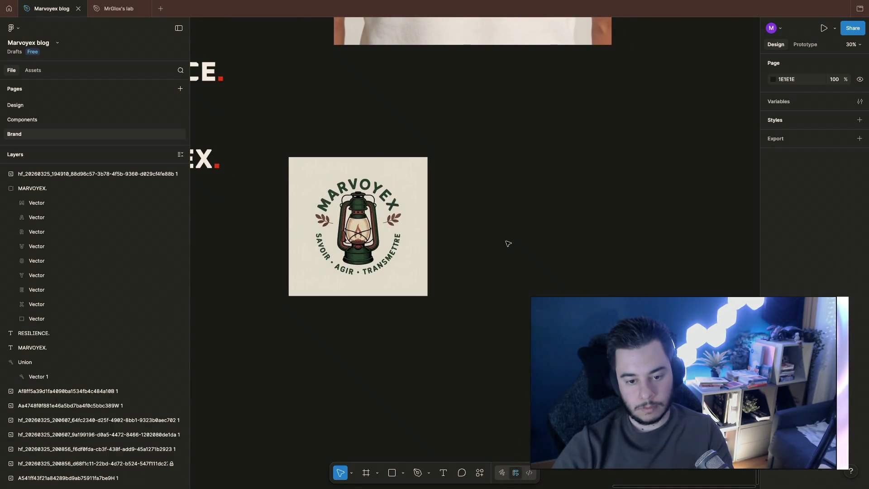
scroll(508, 244, left, 7)
scroll(508, 244, down, 5)
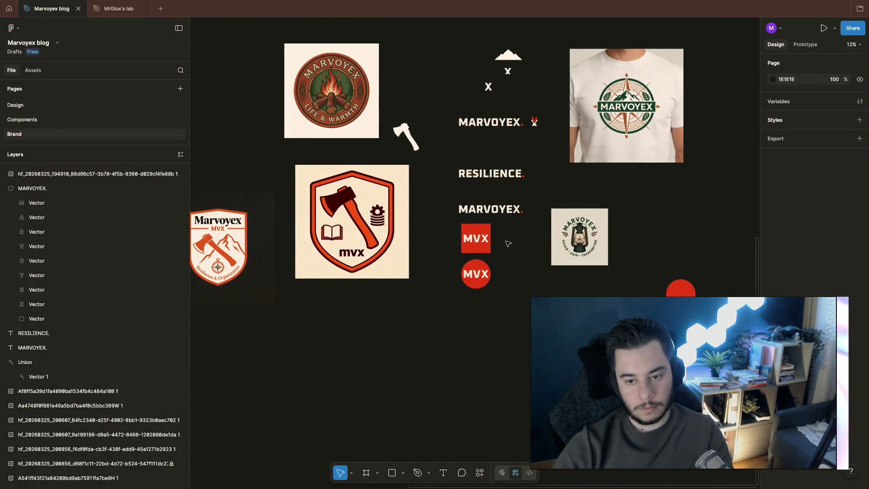
scroll(508, 244, up, 2)
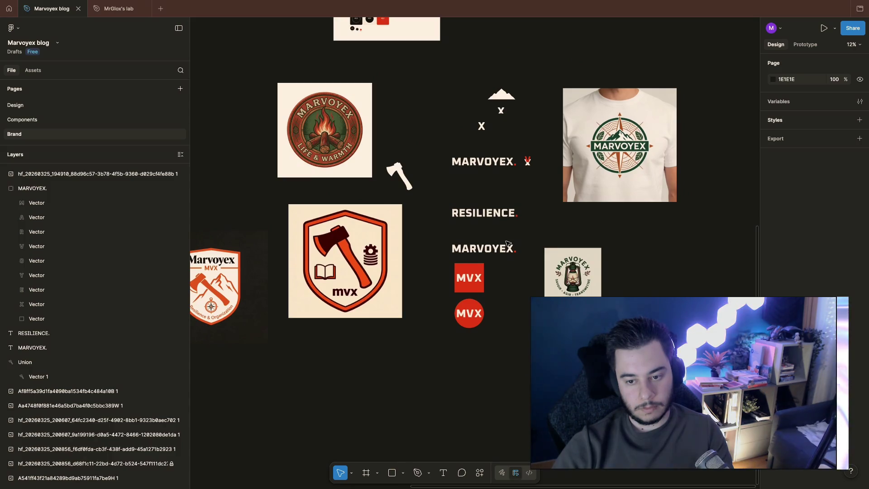
scroll(527, 161, up, 6)
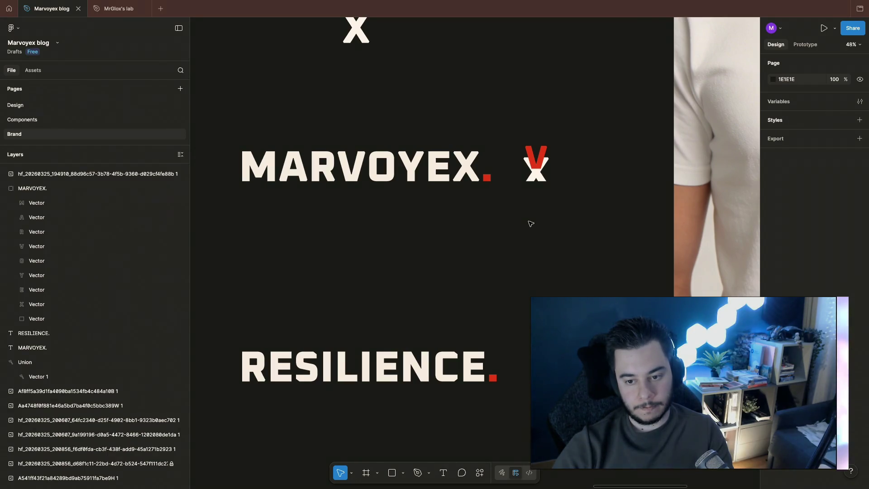
Select the red V beside MARVOYEX and inspect its anchor points
click(544, 154)
scroll(561, 155, up, 1)
scroll(561, 155, right, 1)
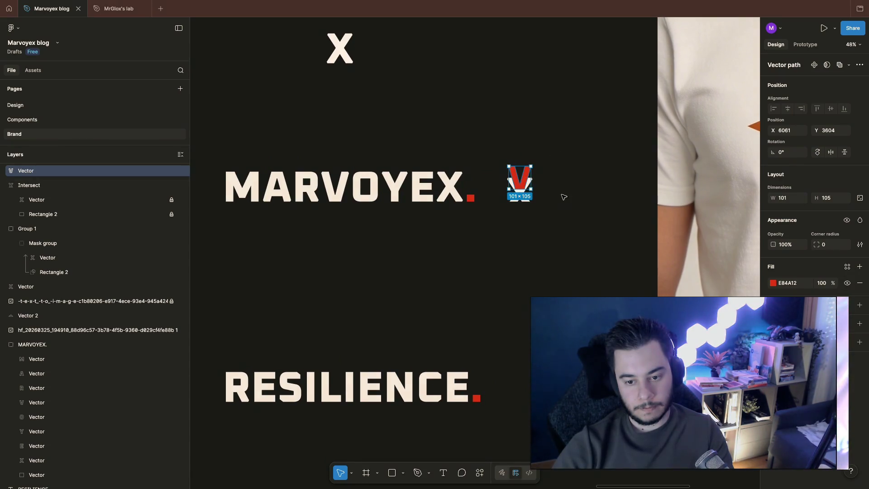
scroll(573, 177, up, 5)
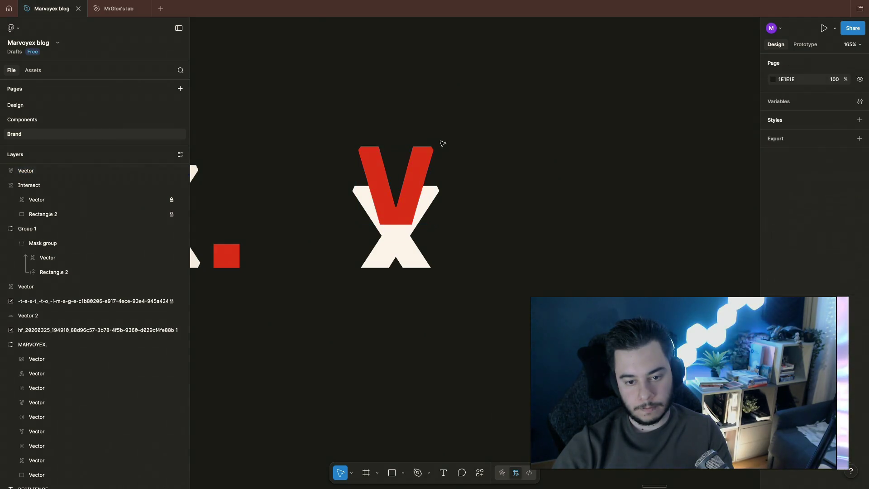
double_click(374, 175)
click(361, 147)
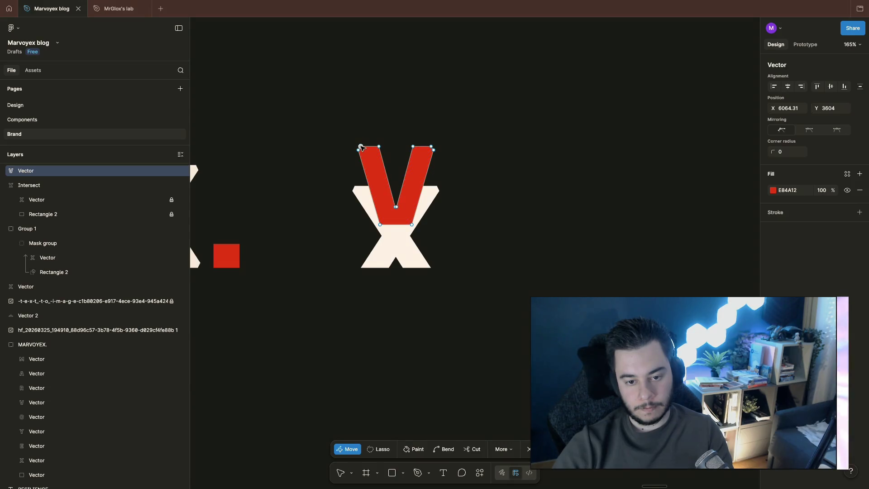
key(Escape)
key(Escape)
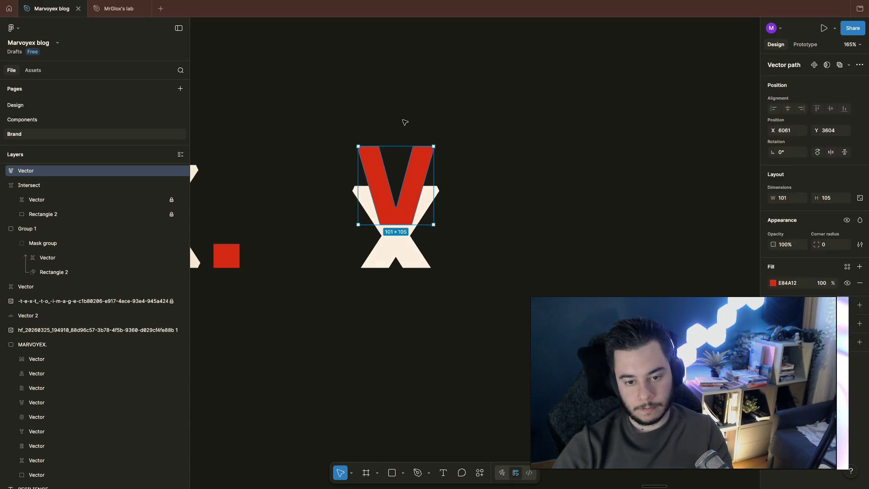
click(380, 199)
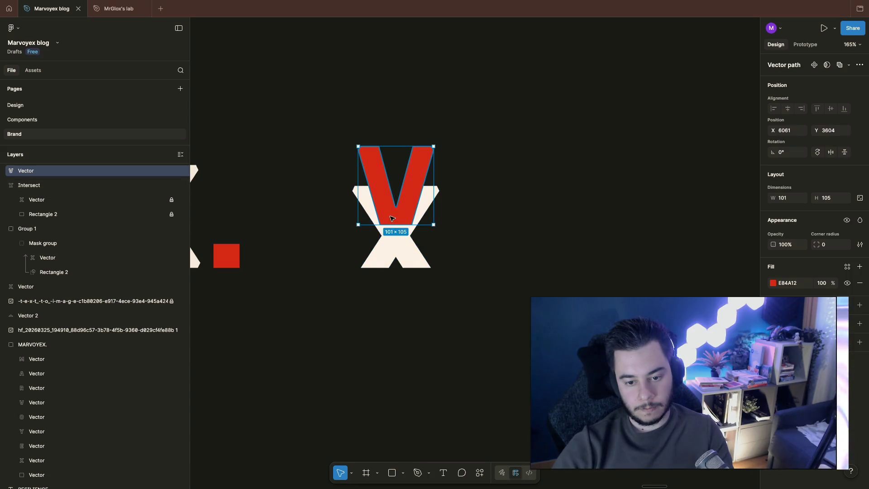
Drag the Intersect layer above the V vector in the Layers panel
click(83, 189)
drag(78, 191, 77, 169)
click(482, 245)
scroll(483, 245, down, 5)
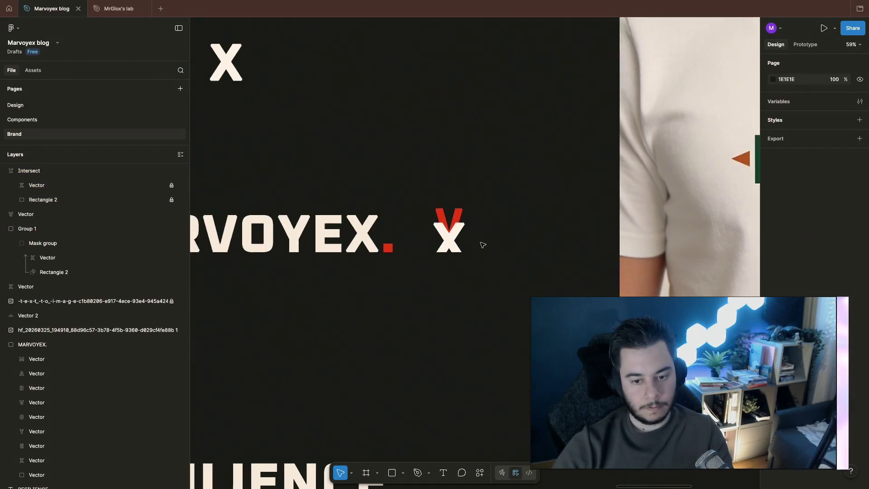
Nudge the red V slightly downward
click(442, 217)
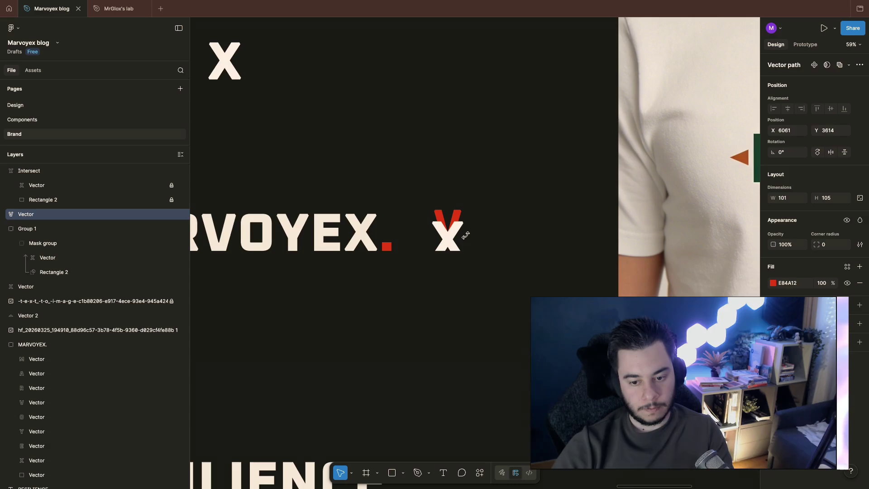
key(shift+Down)
key(shift+Down)
key(shift+Down)
key(shift+Down)
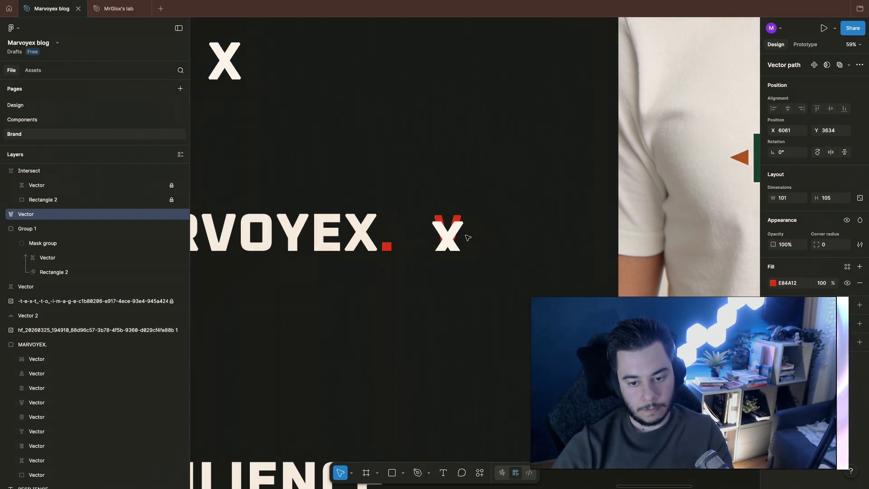
scroll(543, 231, down, 2)
scroll(544, 231, right, 2)
click(528, 233)
scroll(529, 234, left, 3)
Resize the red V to 133×138 so it sits behind the white X
click(445, 196)
mouse_move(444, 195)
mouse_down()
mouse_move(431, 180)
mouse_move(304, 213)
mouse_move(216, 209)
mouse_move(224, 209)
mouse_up()
mouse_move(237, 240)
mouse_down()
mouse_move(467, 221)
mouse_move(455, 221)
mouse_up()
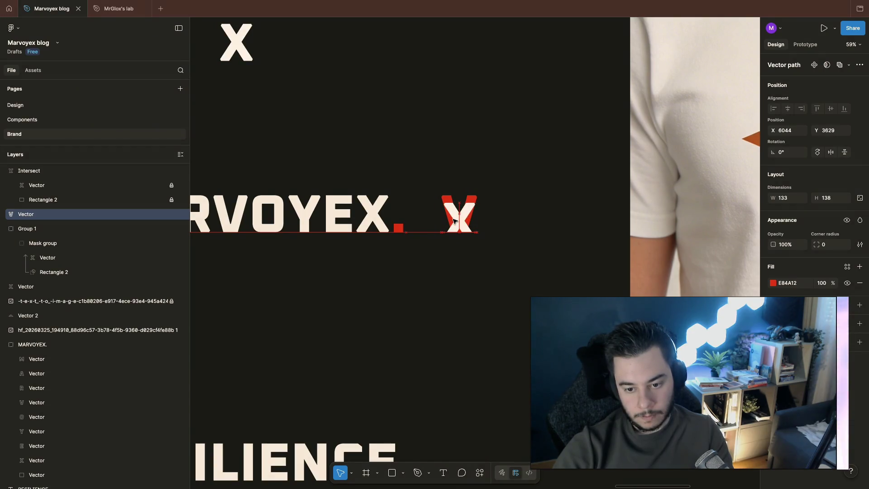
click(507, 227)
scroll(498, 268, right, 2)
scroll(498, 268, up, 2)
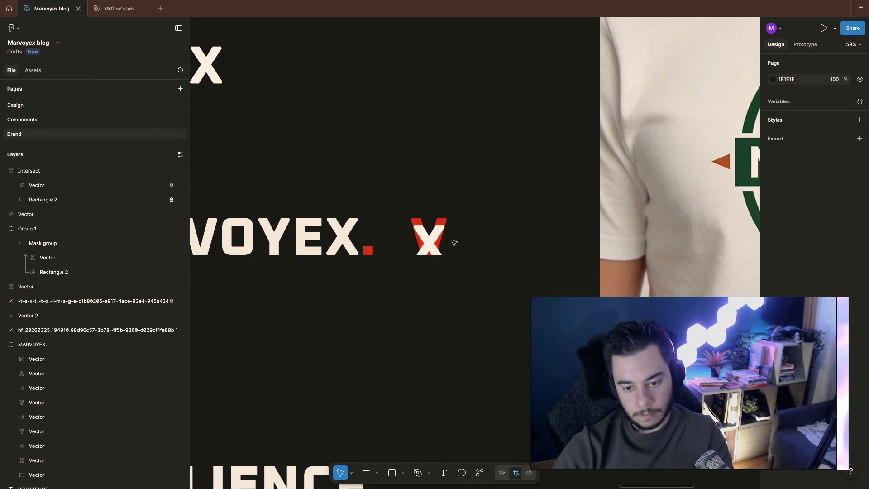
scroll(455, 245, up, 10)
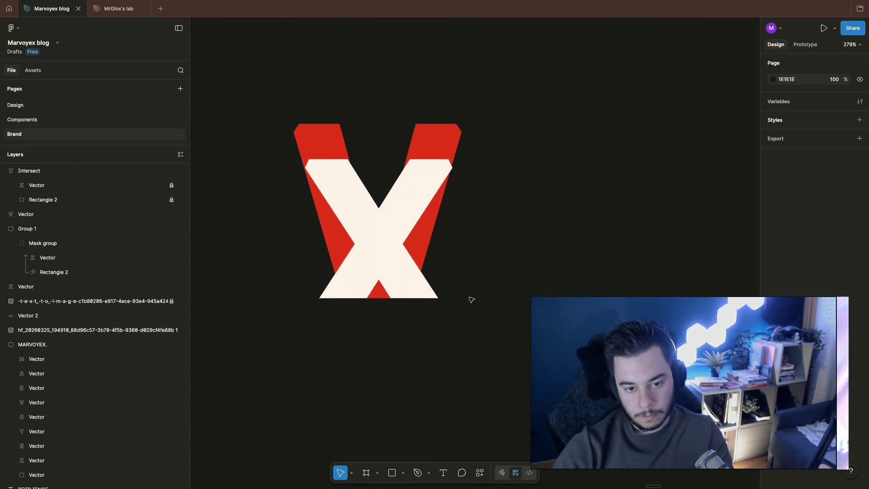
Check the red V's position and inspect its anchor points
click(433, 158)
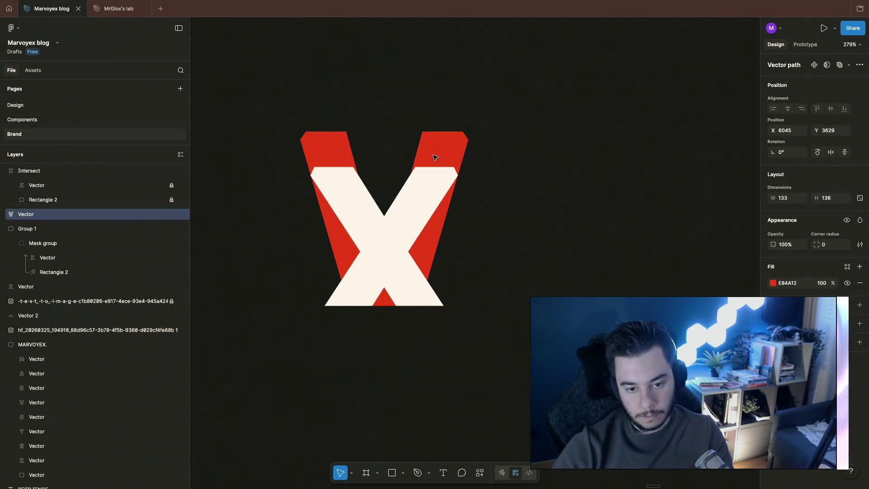
click(557, 173)
scroll(557, 174, down, 5)
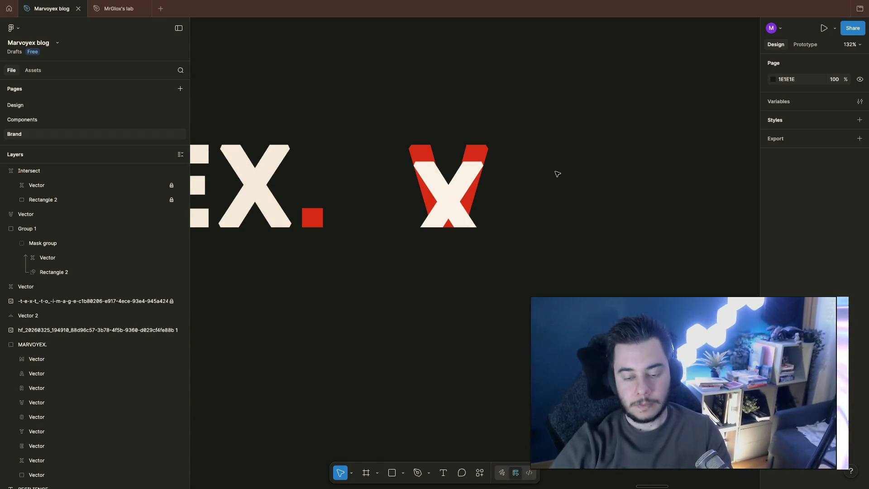
scroll(514, 199, up, 3)
scroll(514, 200, right, 3)
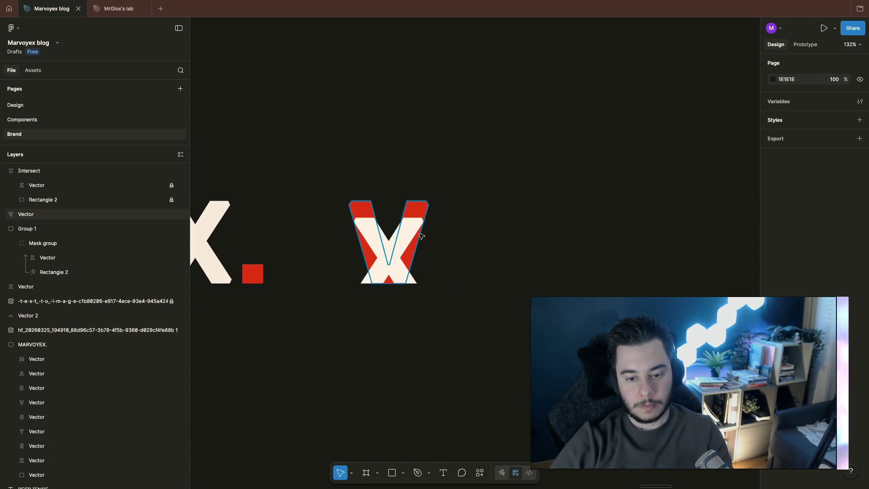
click(391, 279)
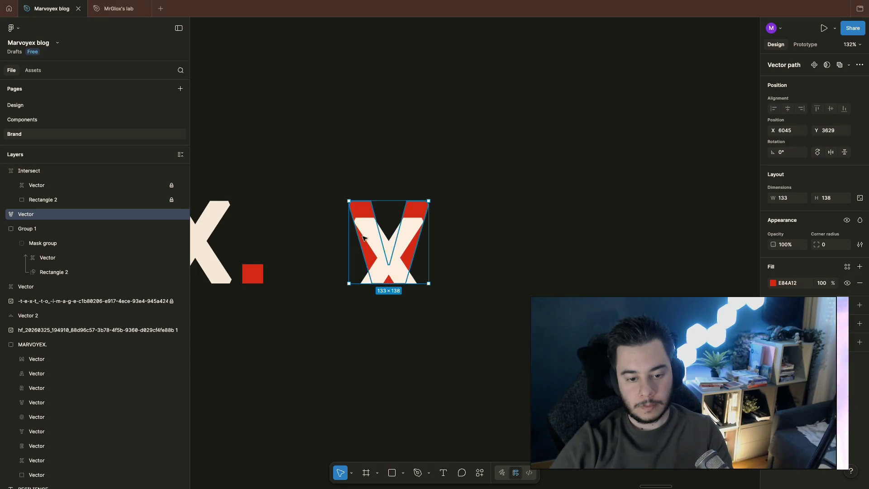
double_click(391, 279)
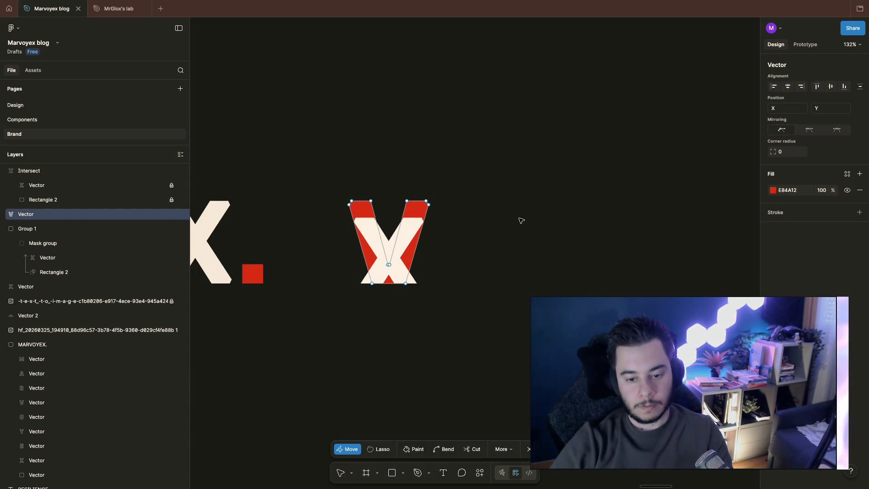
key(Escape)
Nudge the red V down to Y 3645 so its tip shows beneath the X
click(425, 155)
click(371, 211)
key(shift+Down)
key(shift+Down)
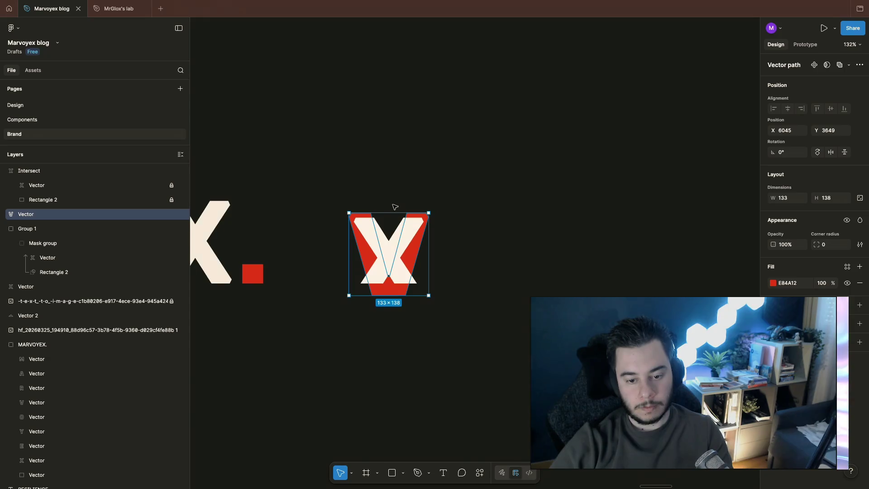
key(Up)
key(Up)
key(Up)
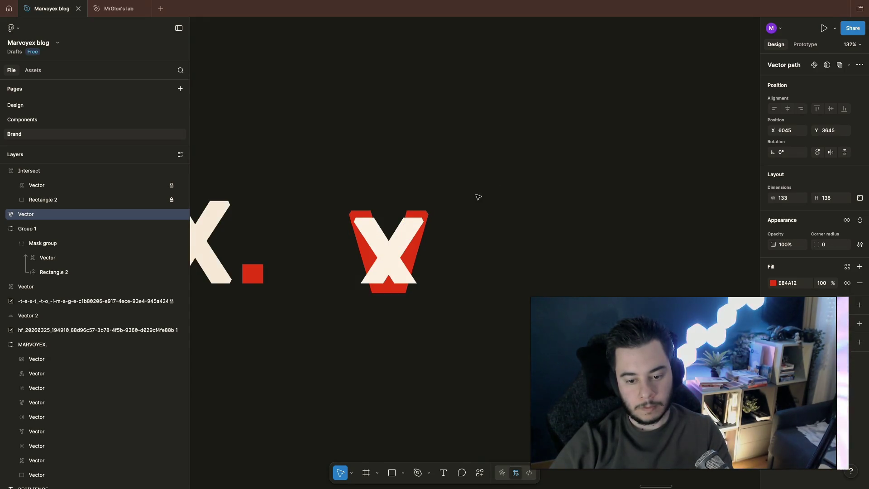
click(478, 212)
scroll(511, 256, right, 2)
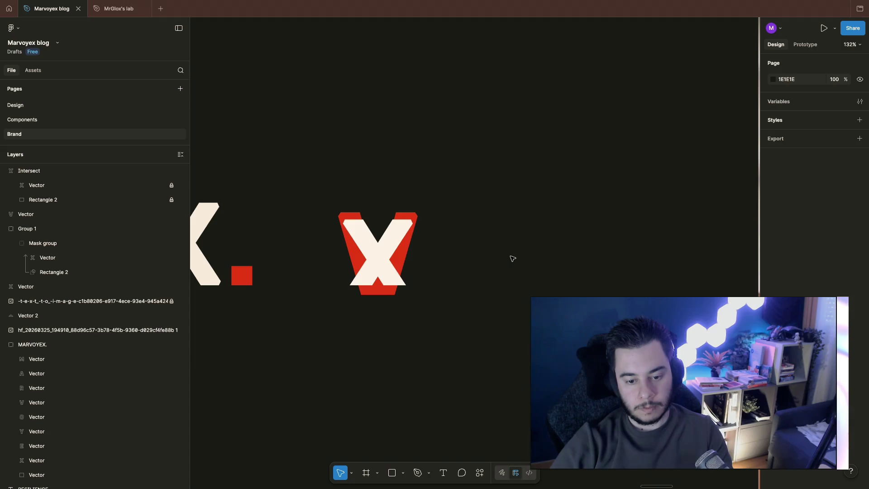
scroll(435, 288, up, 1)
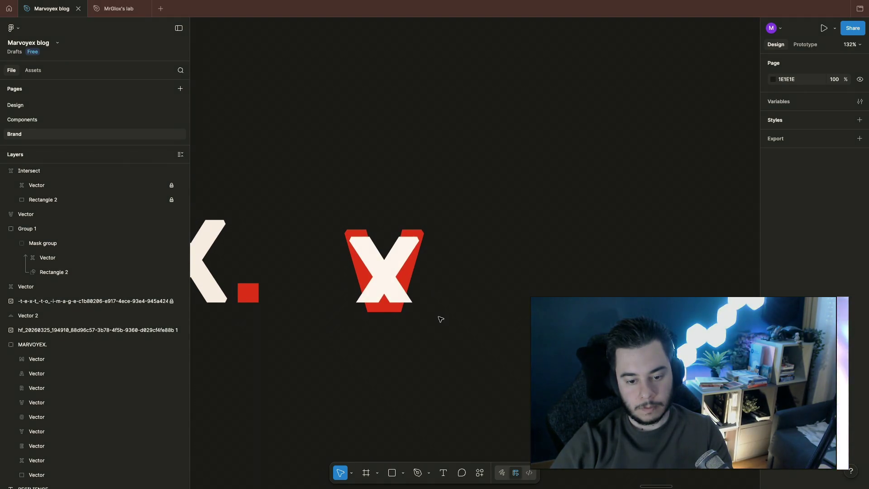
scroll(441, 319, down, 10)
scroll(438, 317, down, 3)
Move the red V/white X mark between the MARVOYEX and RESILIENCE wordmarks
drag(417, 231, 448, 293)
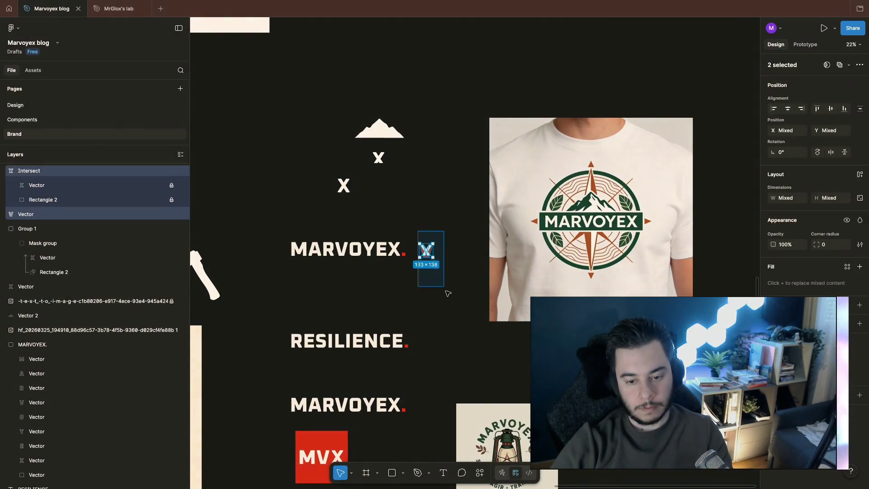
mouse_move(426, 250)
mouse_down()
mouse_move(417, 305)
mouse_move(412, 297)
mouse_up()
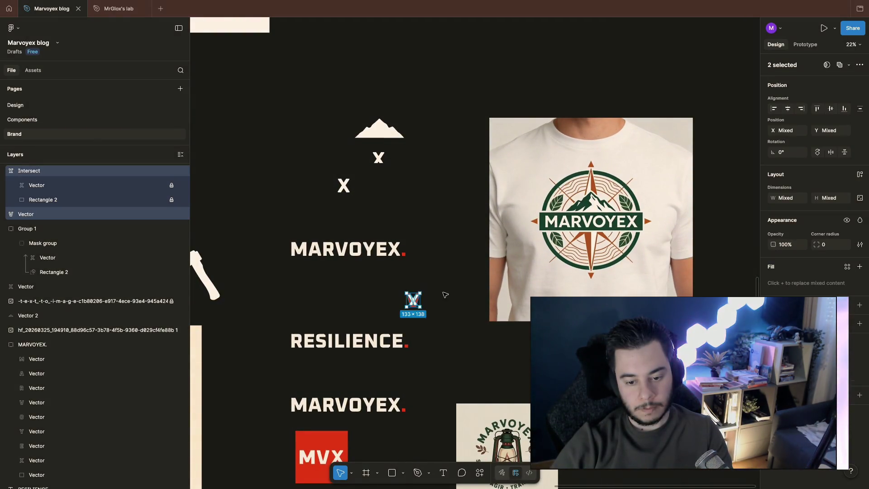
click(425, 316)
scroll(424, 316, up, 5)
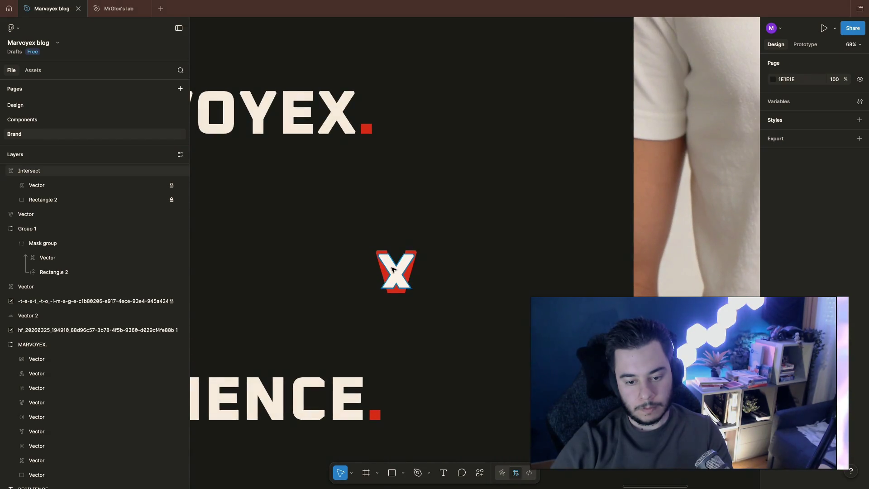
Unlock the Intersect's Vector and Rectangle 2, then resize Rectangle 2 to 127 tall
click(394, 269)
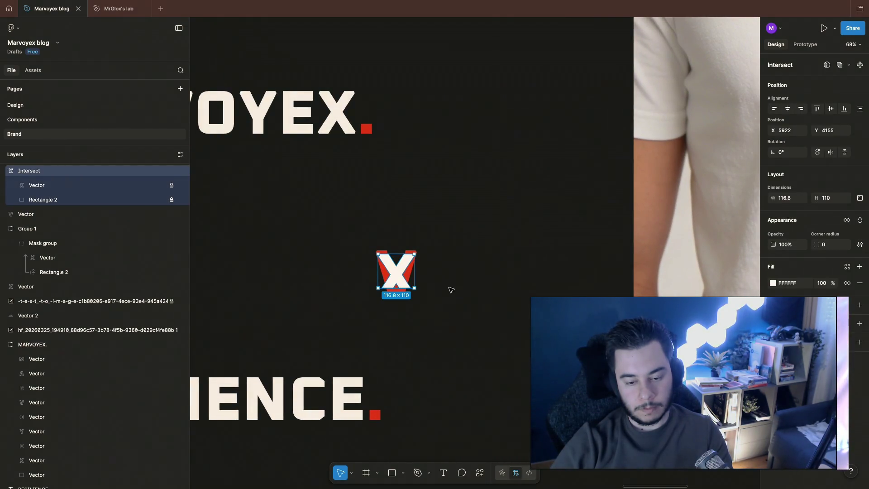
scroll(446, 278, up, 5)
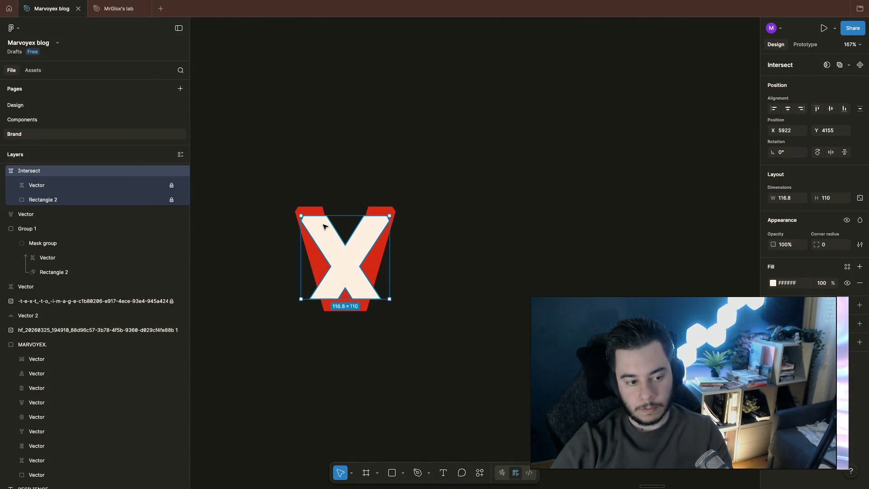
click(72, 200)
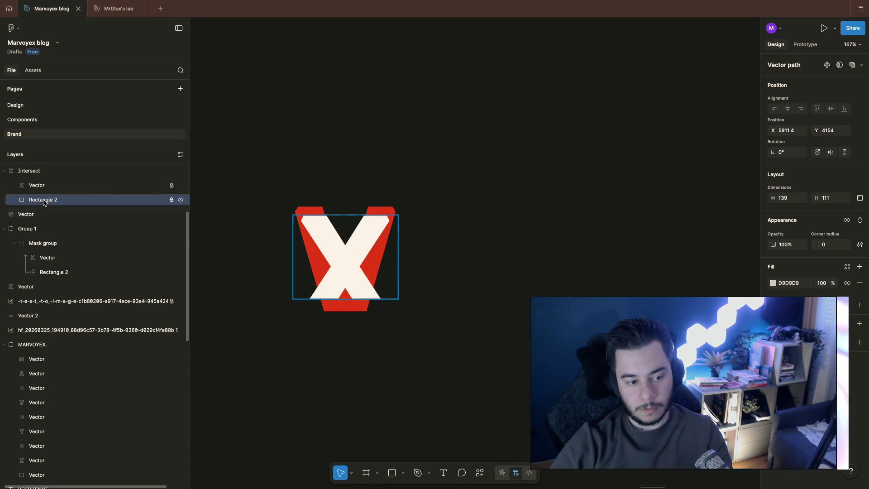
click(171, 185)
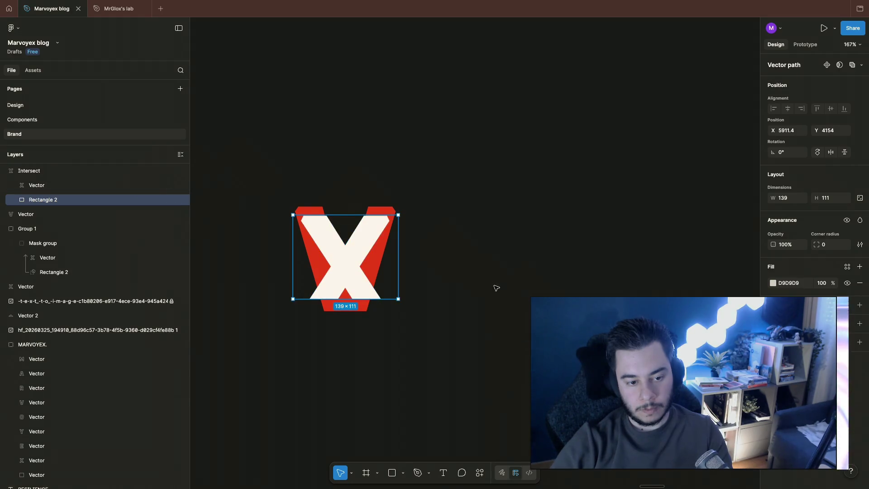
click(475, 285)
click(61, 198)
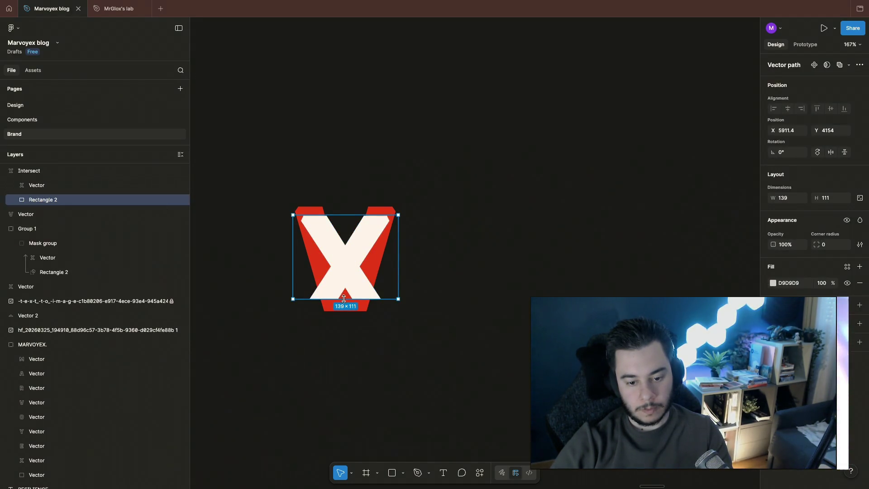
mouse_move(345, 294)
mouse_down()
mouse_move(348, 286)
mouse_move(346, 325)
mouse_up()
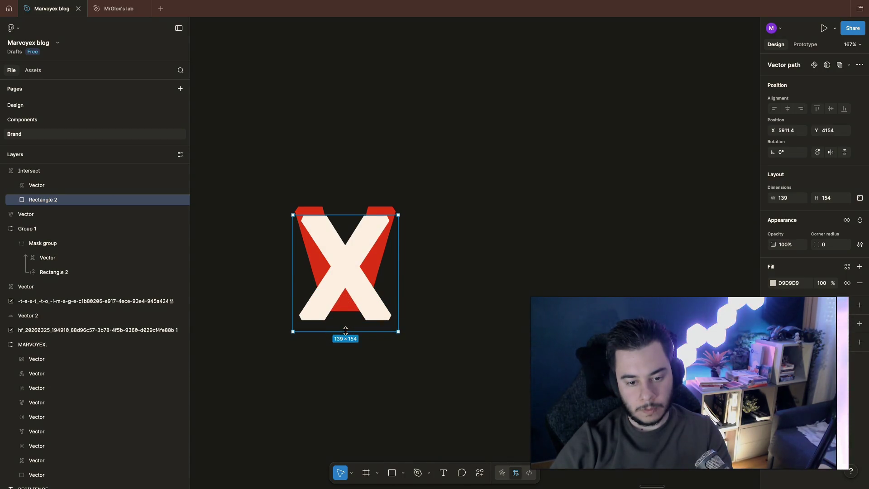
drag(344, 324, 346, 312)
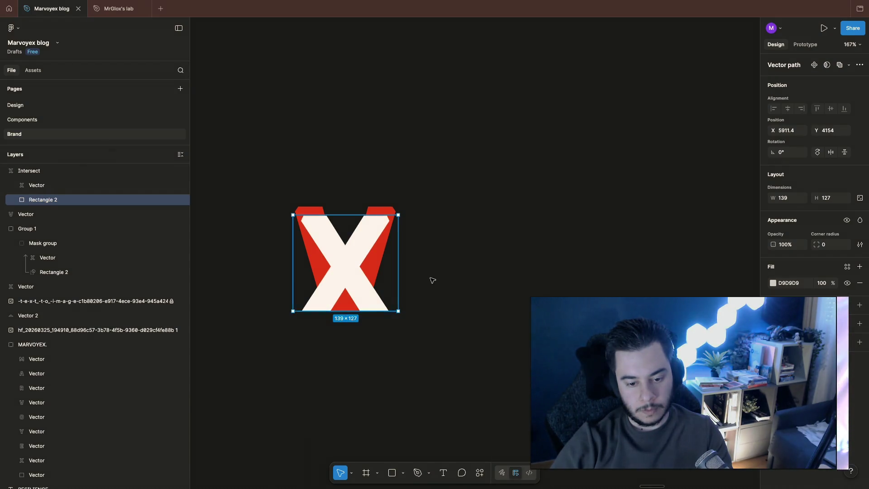
click(480, 271)
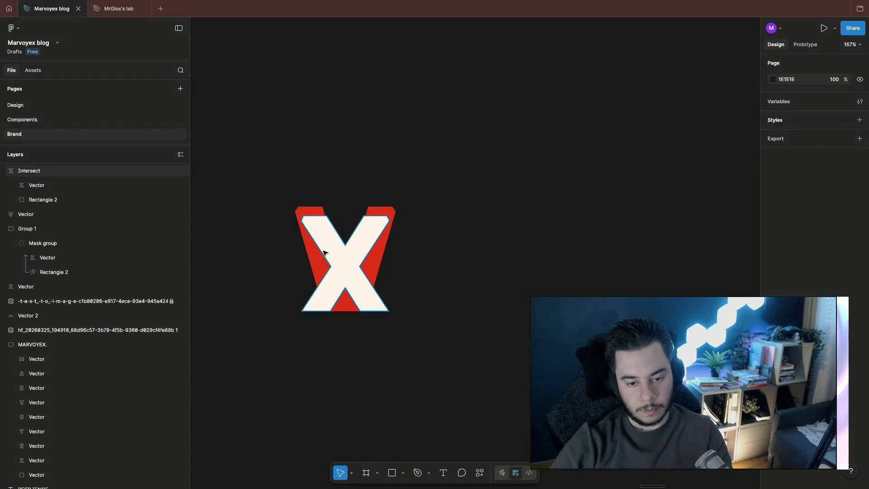
Nudge the white X lower inside the V to Y 4181
ctrl+click(343, 256)
key(shift+Down)
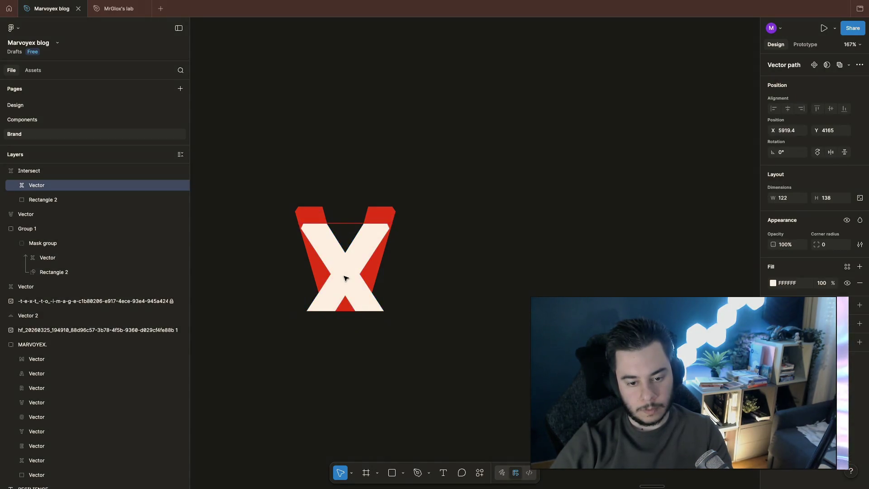
key(shift+Down)
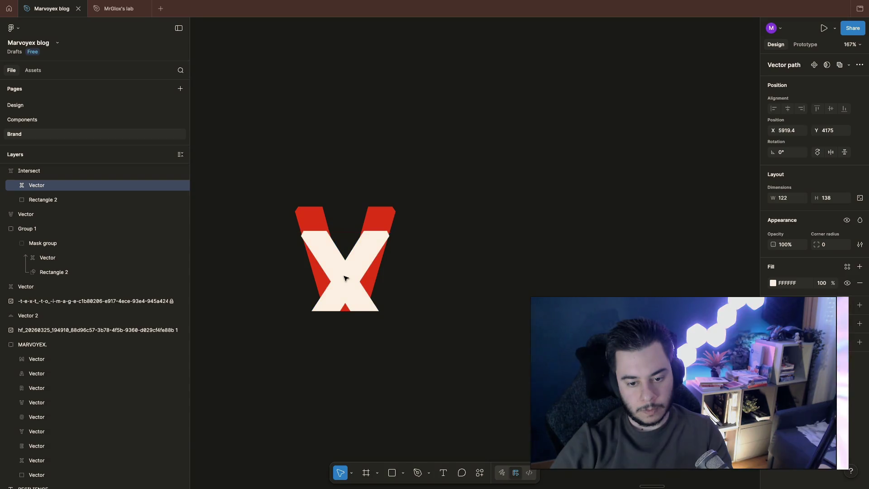
key(shift+Down)
key(shift+Up)
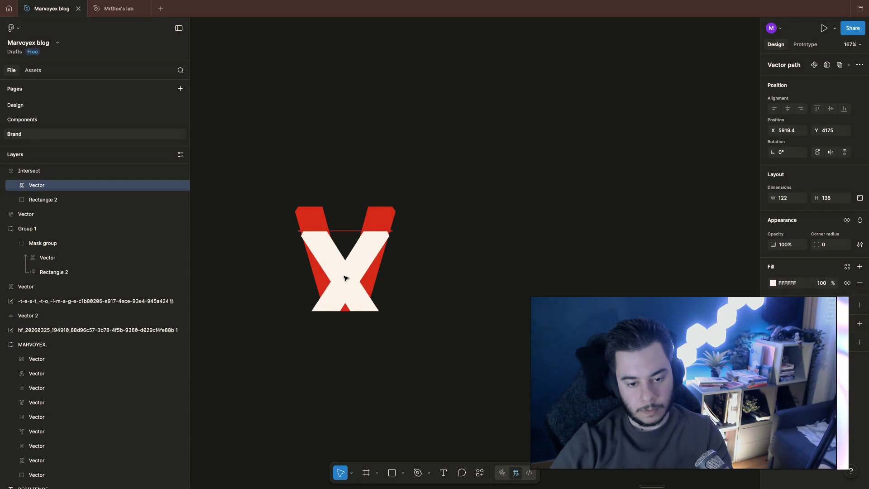
key(Down)
key(Down)
key(Down)
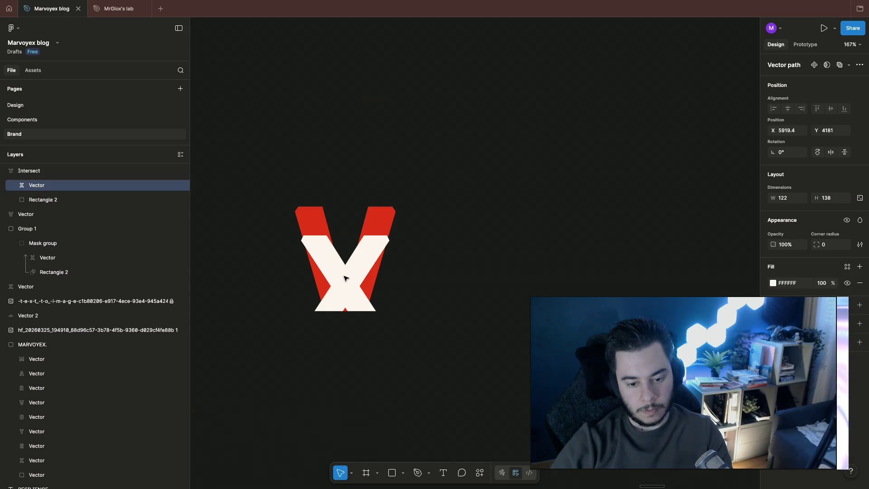
click(452, 285)
scroll(454, 287, down, 3)
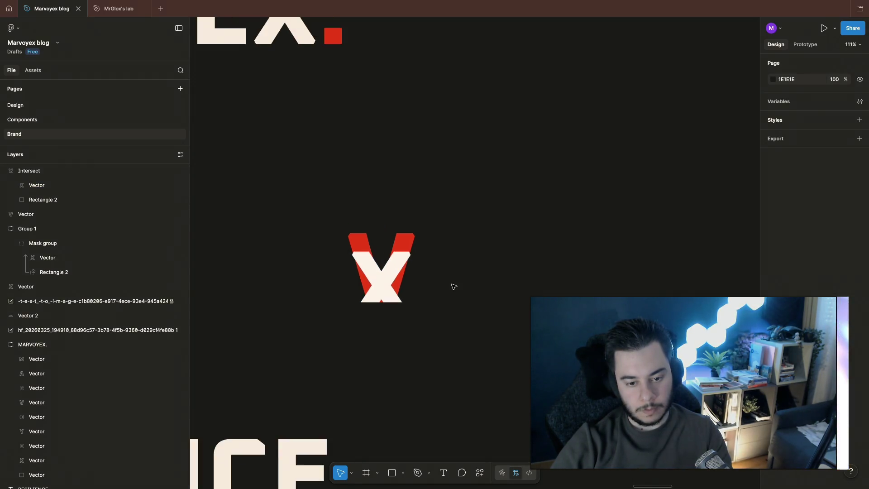
Duplicate the 151.2×138 M of the lower MARVOYEX wordmark as its own layer
scroll(447, 294, down, 7)
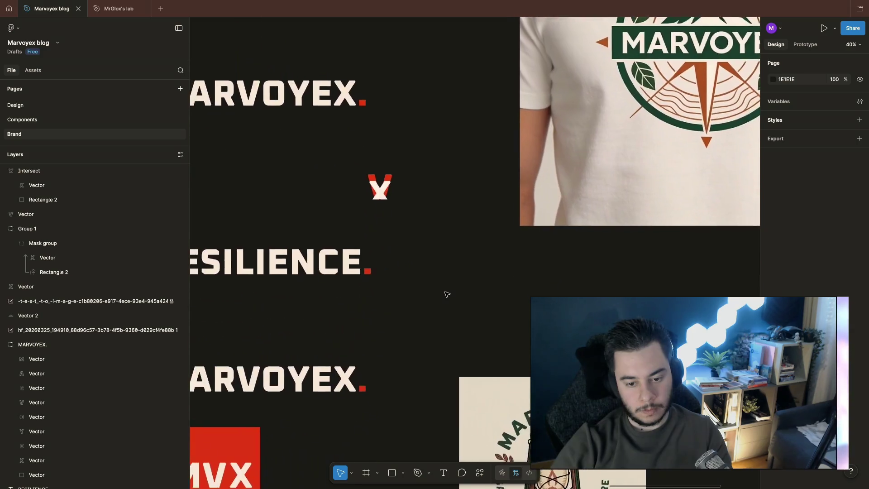
scroll(447, 294, down, 3)
scroll(447, 292, left, 6)
scroll(448, 294, right, 3)
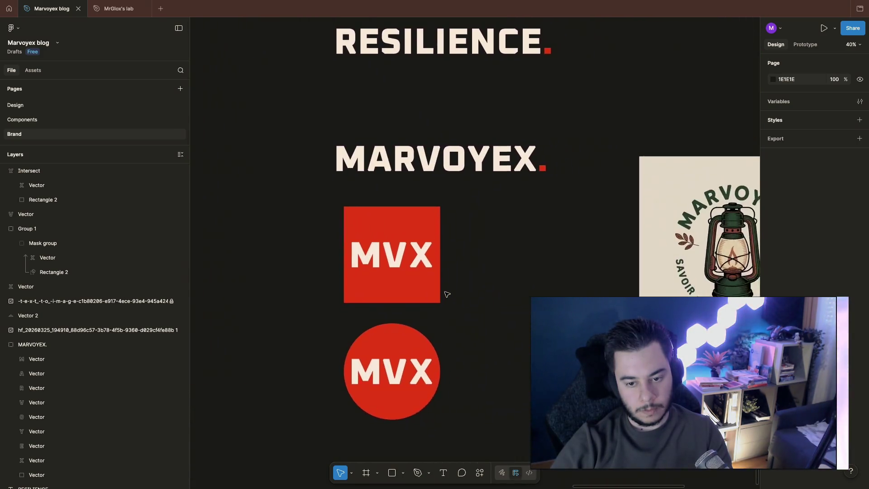
scroll(449, 295, up, 3)
click(344, 273)
scroll(453, 271, up, 5)
scroll(453, 271, right, 5)
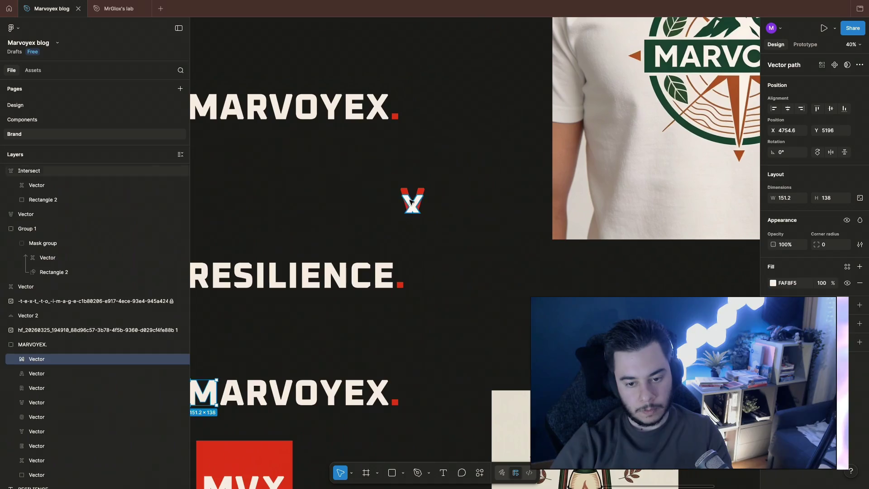
click(410, 201)
key(ctrl+v)
scroll(466, 232, left, 2)
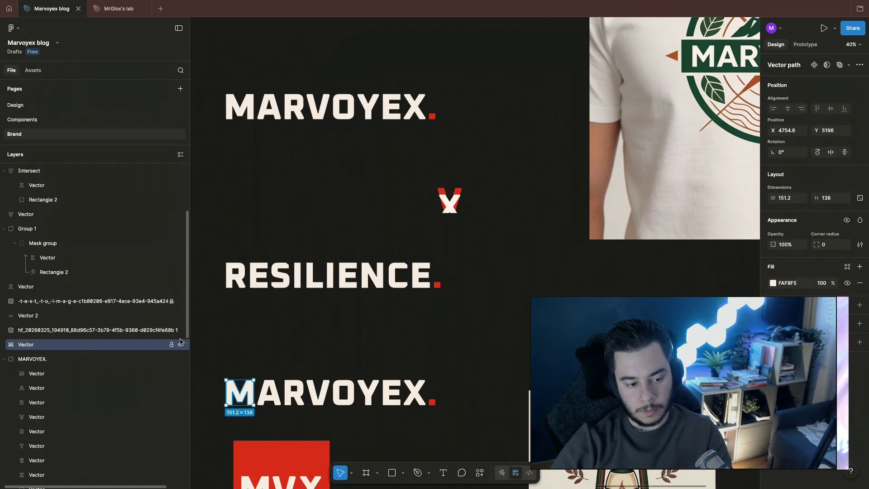
Centre the copied M over the red V and white X at X 5904, Y 4143
mouse_move(230, 389)
mouse_down()
mouse_move(487, 171)
mouse_move(449, 193)
mouse_up()
scroll(450, 196, up, 10)
drag(586, 214, 533, 221)
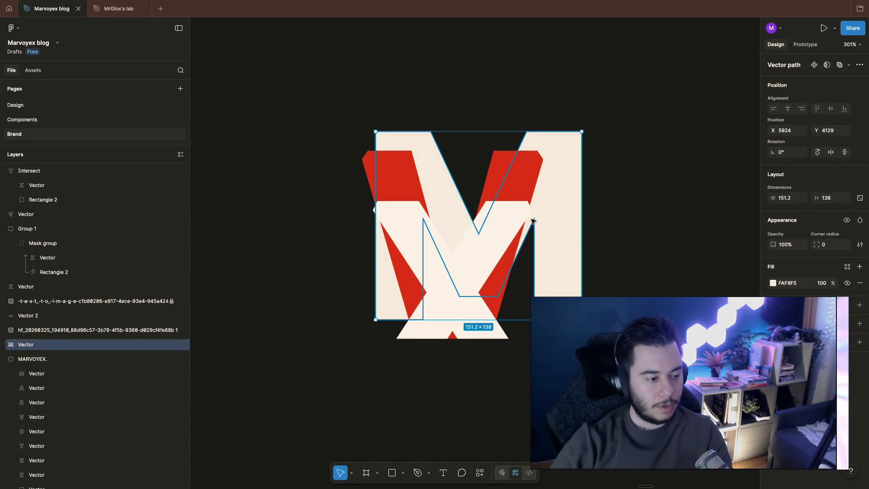
mouse_move(556, 191)
mouse_down()
mouse_move(506, 204)
mouse_move(527, 211)
mouse_up()
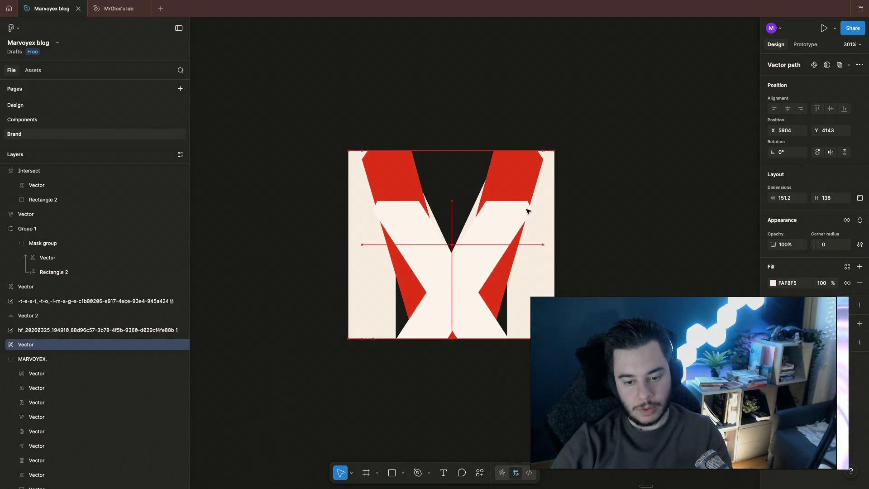
click(596, 209)
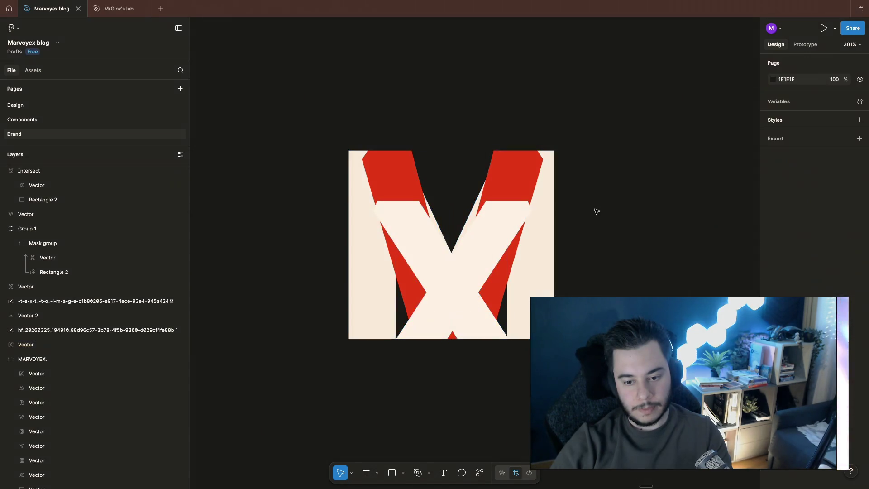
Reselect the M, then switch over to the Pinterest page in Chrome
scroll(596, 210, down, 3)
scroll(596, 212, right, 3)
click(477, 173)
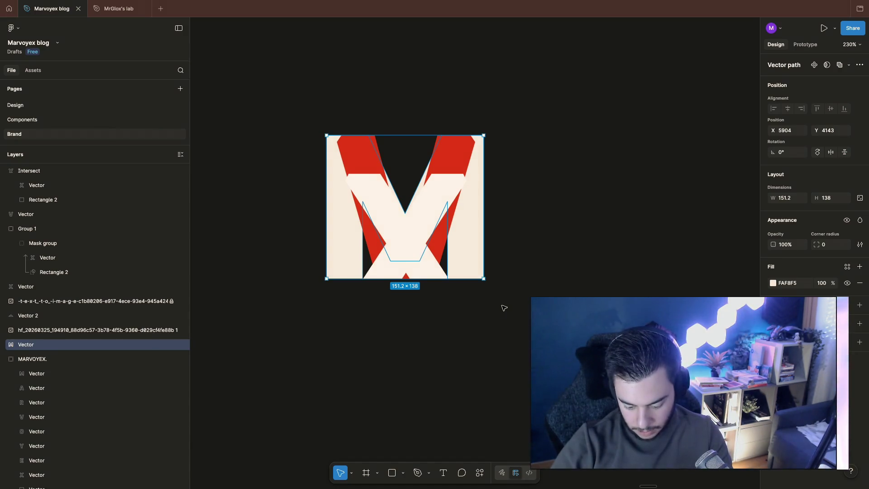
key(super+Tab)
key(ctrl+Right)
key(ctrl+Right)
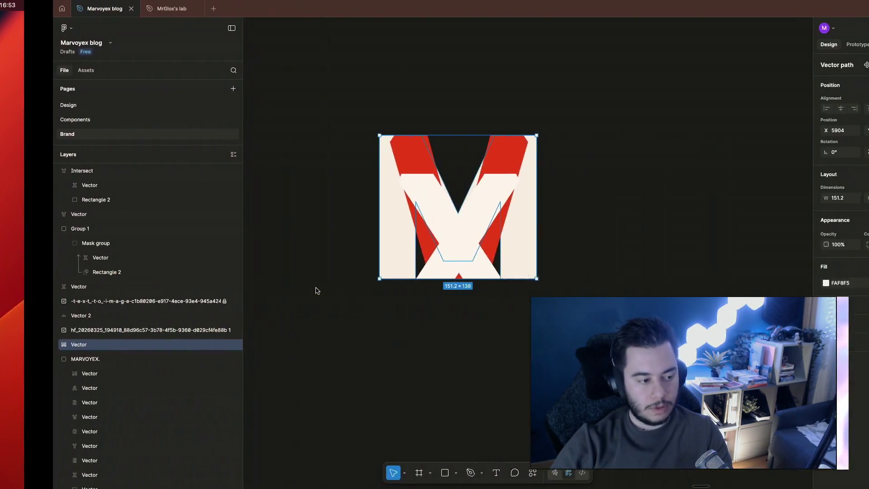
Return from Chrome to Figma and select the cream M, then the red V
key(ctrl+Left)
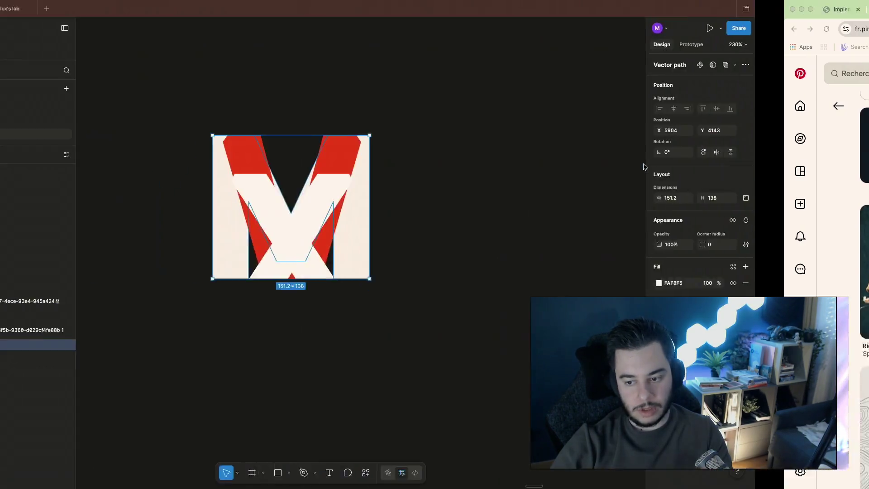
click(557, 178)
click(480, 197)
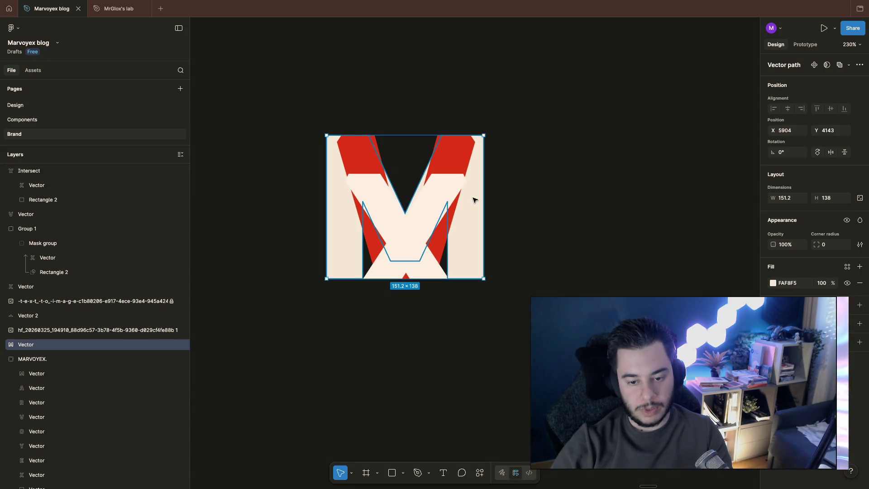
click(417, 154)
Scale the red V to 169×175 and enlarge the cream M around it to 199×182
drag(421, 137, 419, 96)
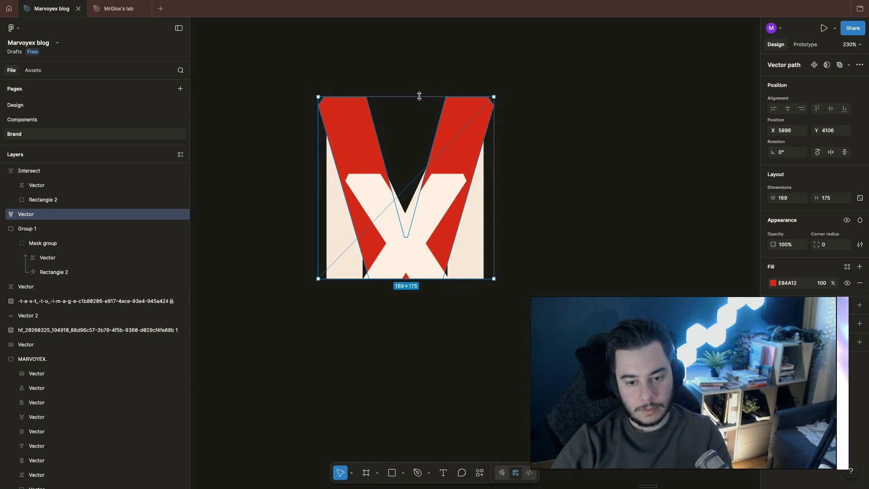
click(476, 248)
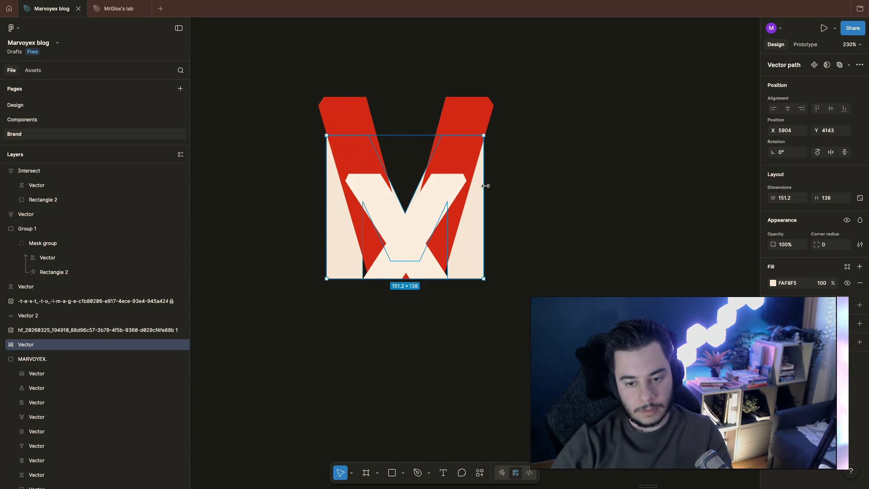
mouse_move(486, 184)
mouse_down()
mouse_move(506, 186)
mouse_move(466, 187)
mouse_move(550, 181)
mouse_move(509, 184)
mouse_up()
click(568, 194)
scroll(568, 221, up, 1)
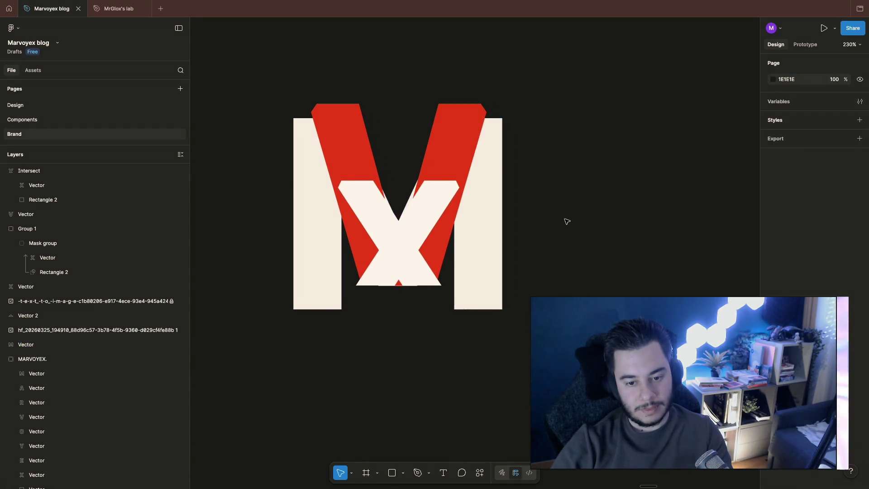
click(464, 137)
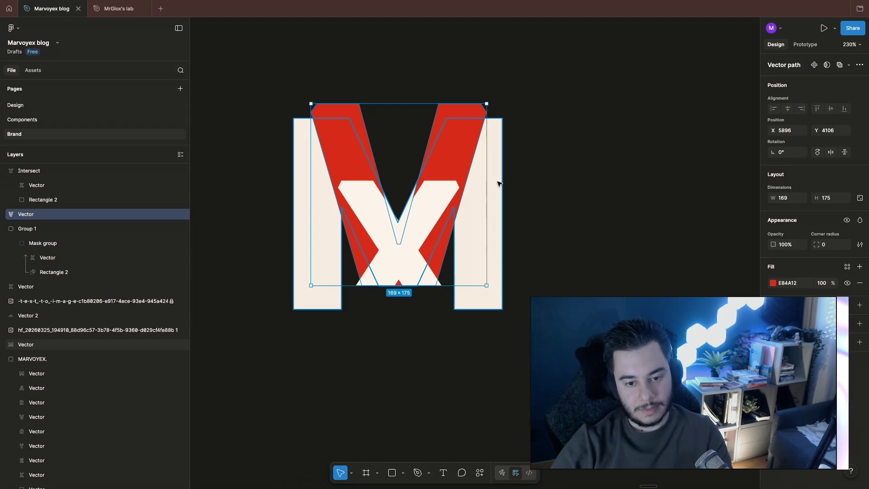
scroll(498, 182, down, 5)
scroll(449, 210, up, 2)
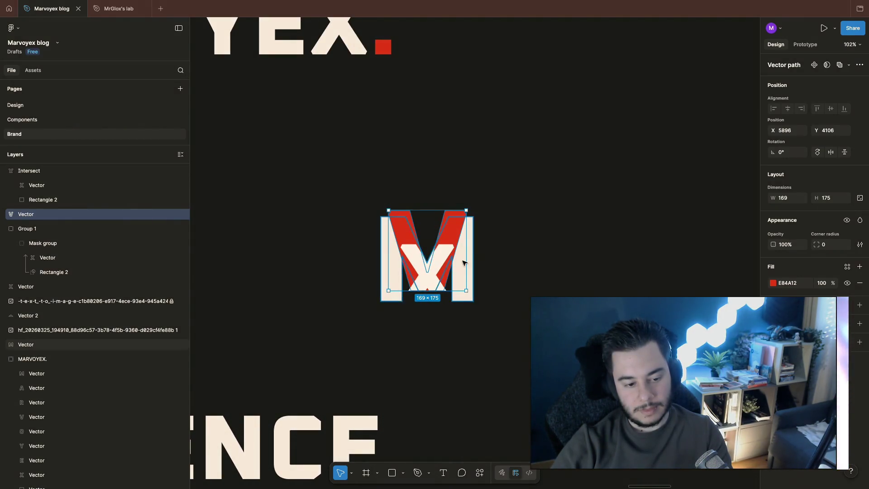
click(420, 285)
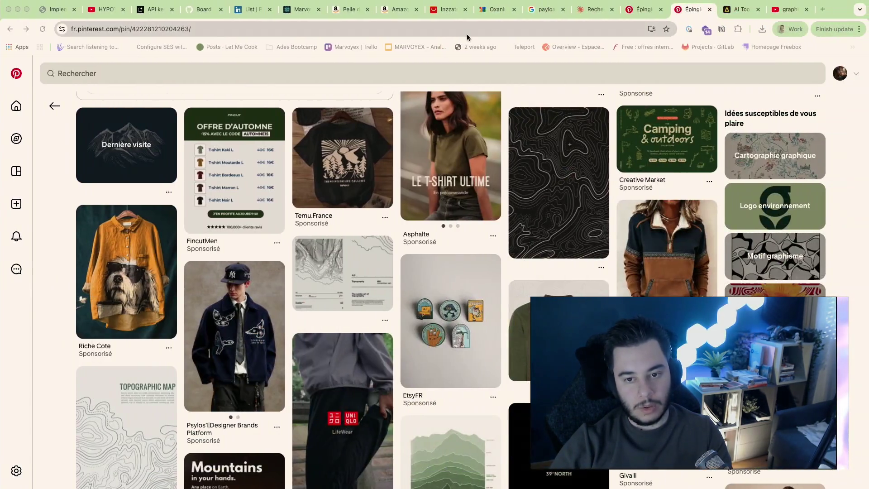
Leave the payload search results and open the Marvoyex localhost:3000 tab
click(539, 8)
click(493, 31)
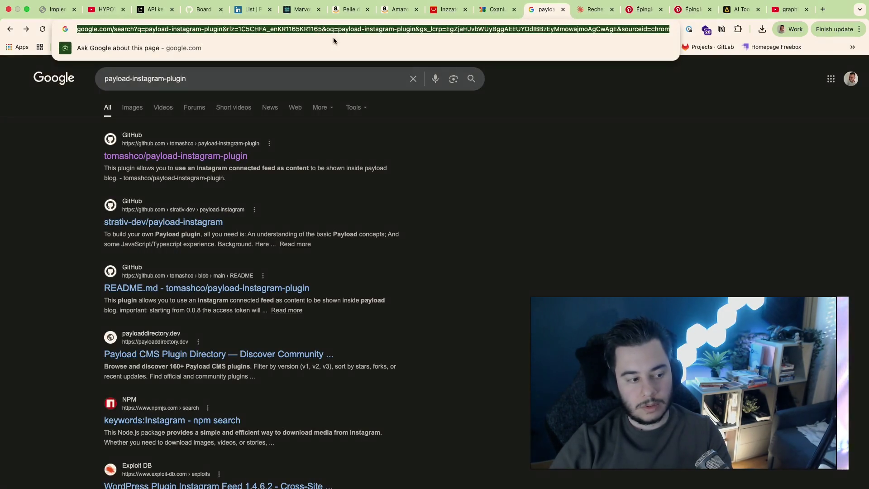
click(289, 9)
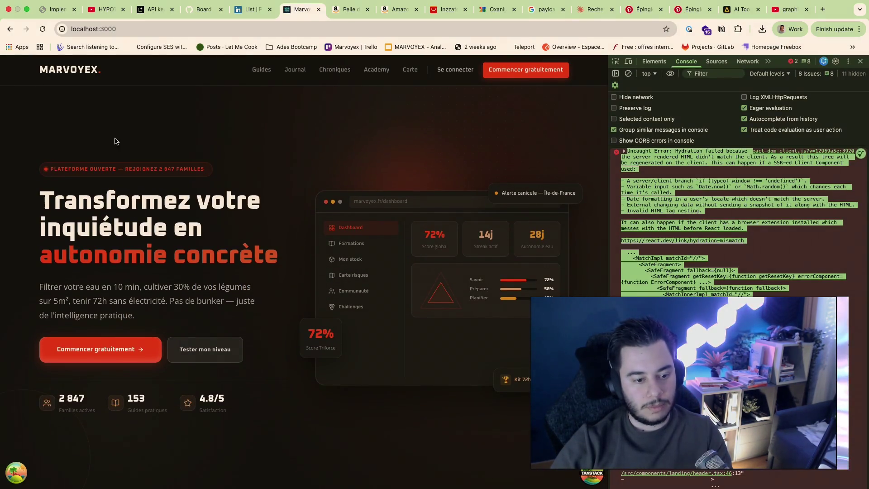
scroll(257, 181, down, 10)
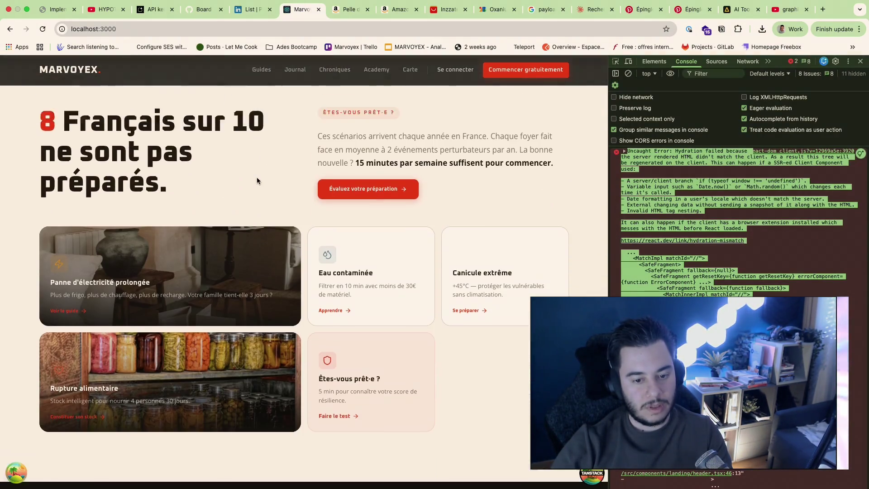
scroll(257, 181, up, 10)
scroll(258, 182, down, 15)
scroll(257, 180, down, 14)
scroll(257, 181, up, 3)
scroll(257, 181, down, 9)
scroll(257, 181, down, 11)
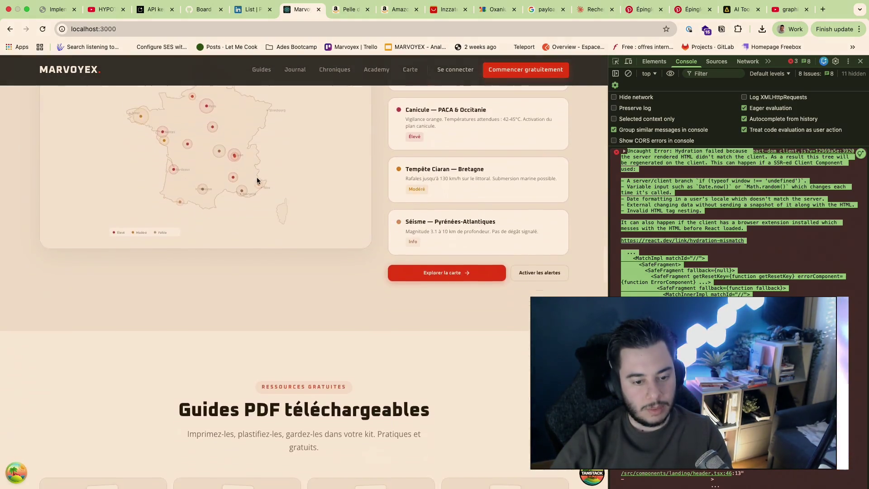
scroll(257, 181, up, 5)
scroll(485, 146, down, 1)
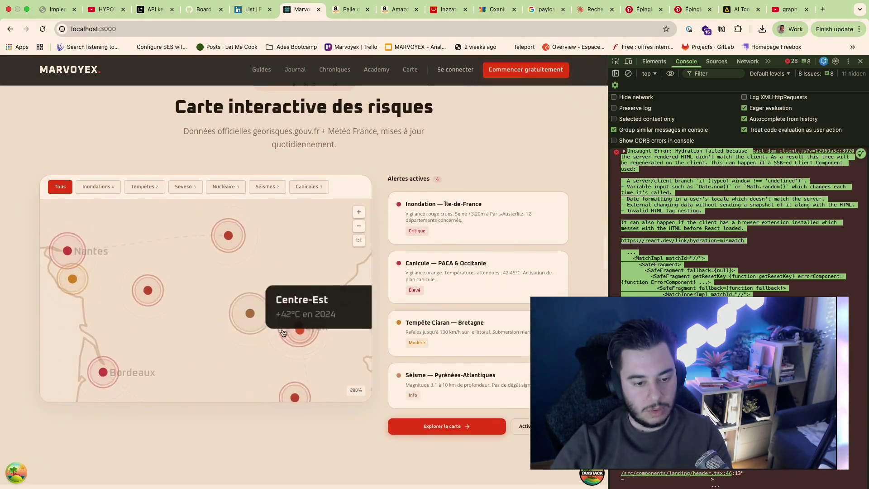
scroll(354, 198, down, 4)
scroll(449, 377, down, 15)
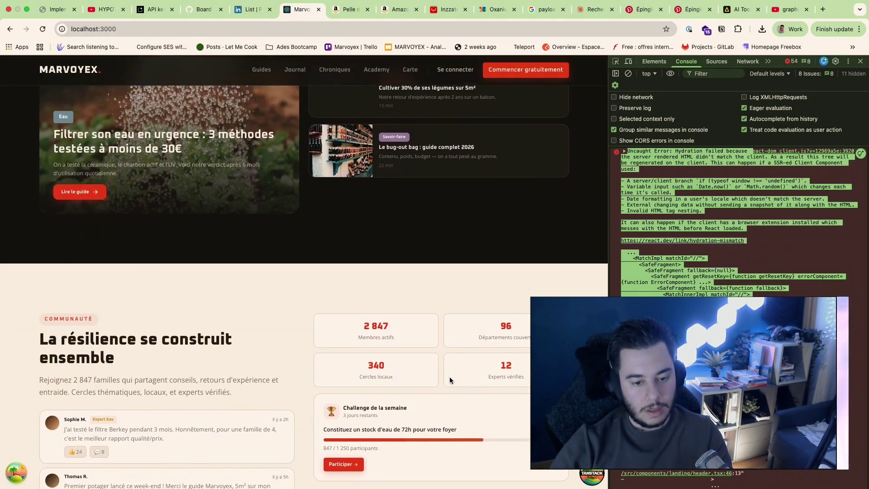
scroll(449, 379, down, 3)
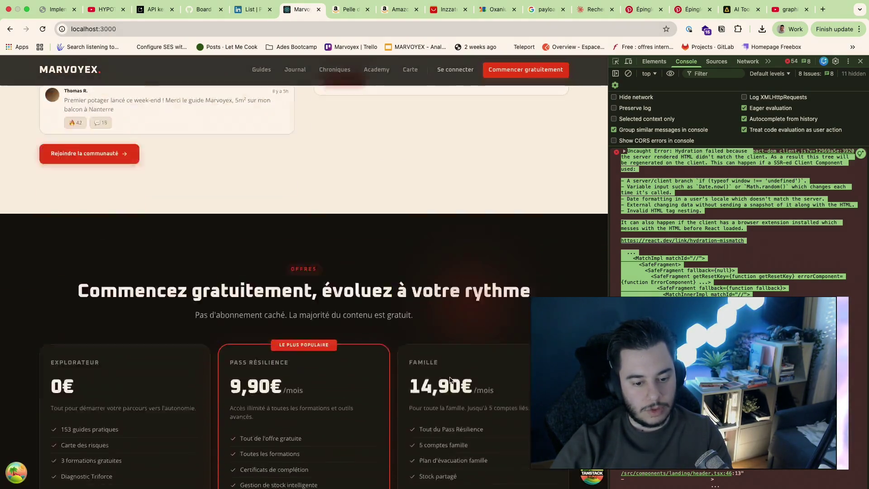
scroll(337, 189, up, 15)
click(77, 71)
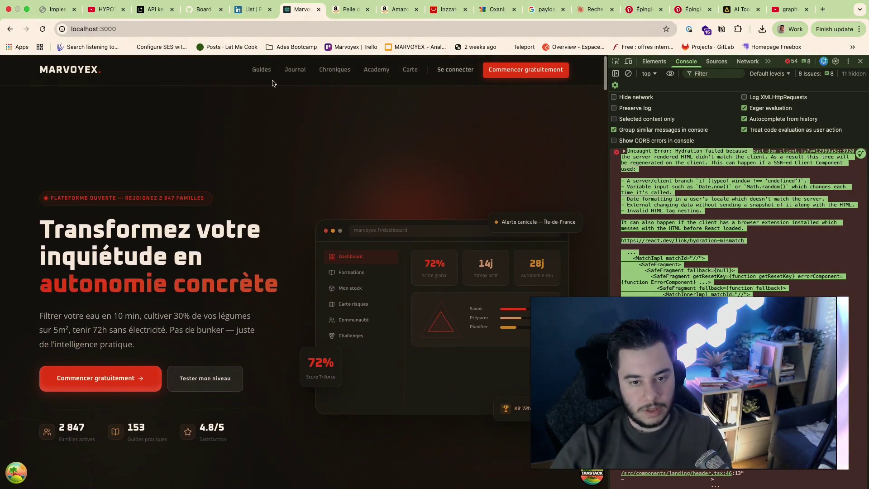
key(ctrl+Left)
Check the red V and 201×184 cream M monogram, then zoom out to 24%
click(436, 169)
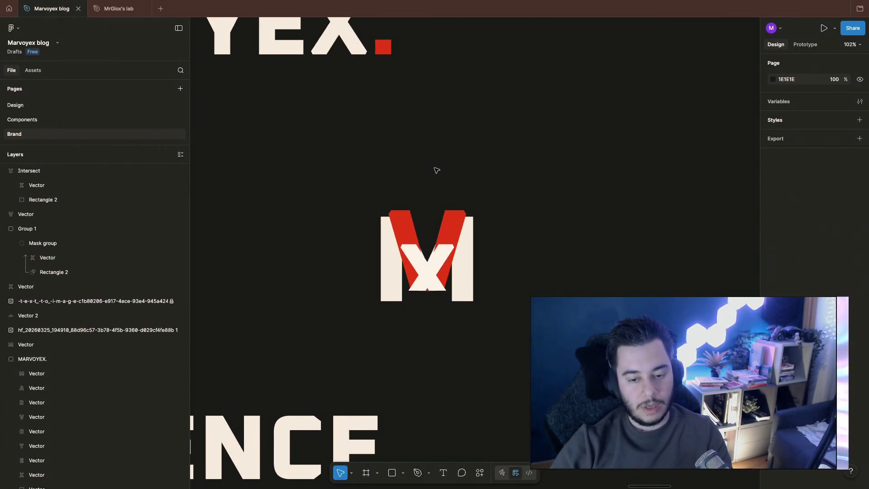
click(449, 230)
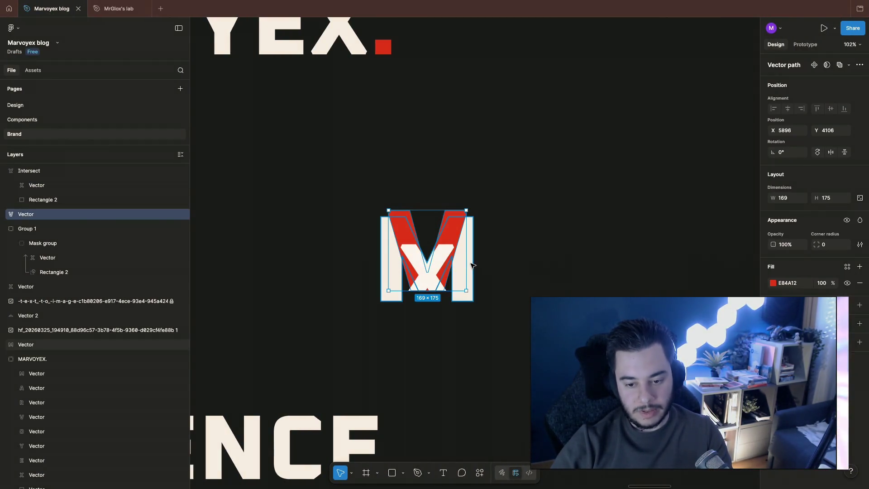
click(467, 272)
click(542, 270)
scroll(497, 265, down, 5)
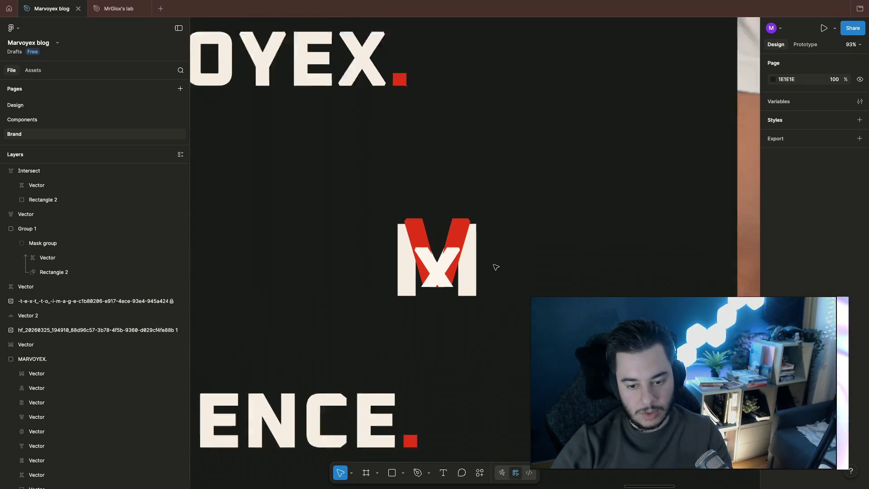
scroll(549, 254, down, 1)
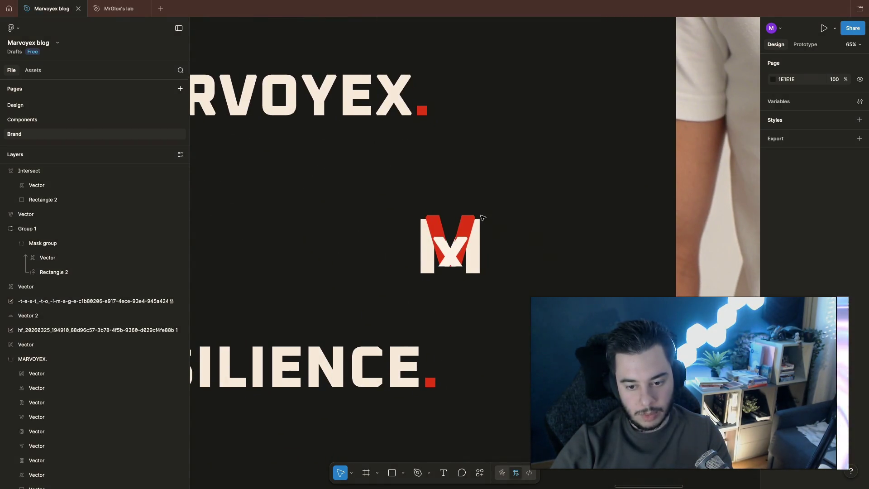
scroll(482, 218, up, 5)
click(468, 278)
scroll(553, 295, down, 6)
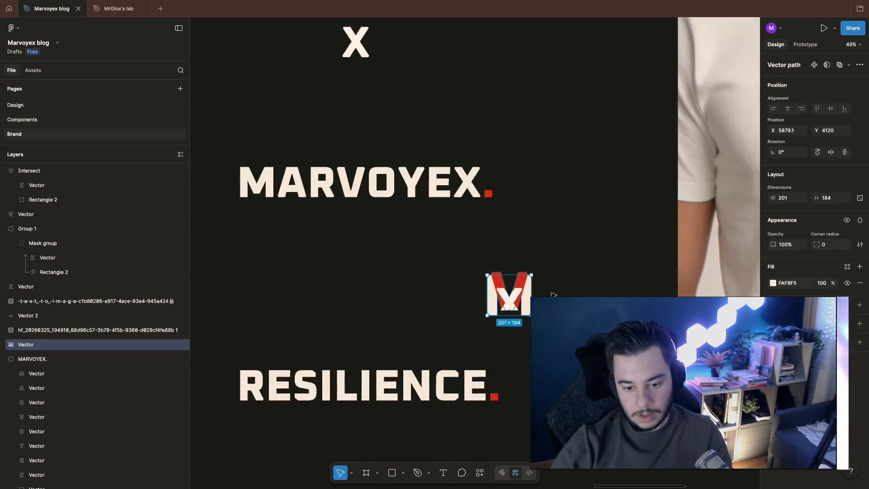
scroll(553, 295, down, 5)
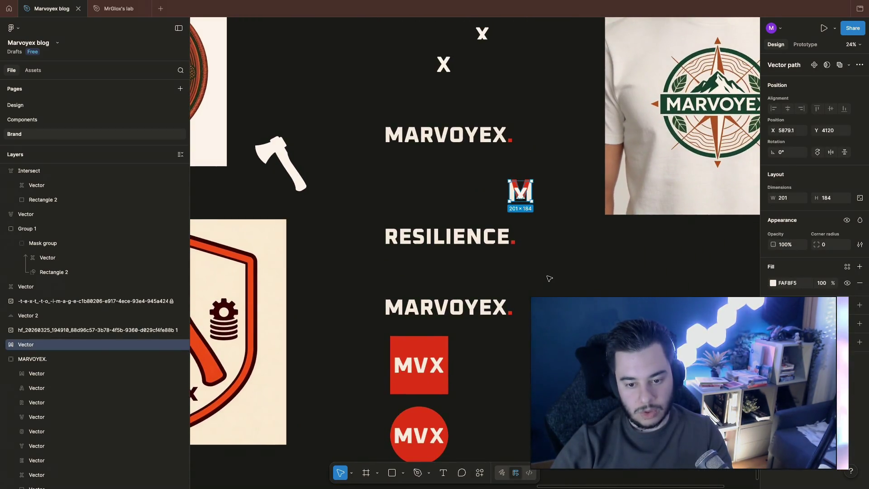
click(549, 278)
scroll(549, 278, right, 8)
scroll(549, 278, down, 3)
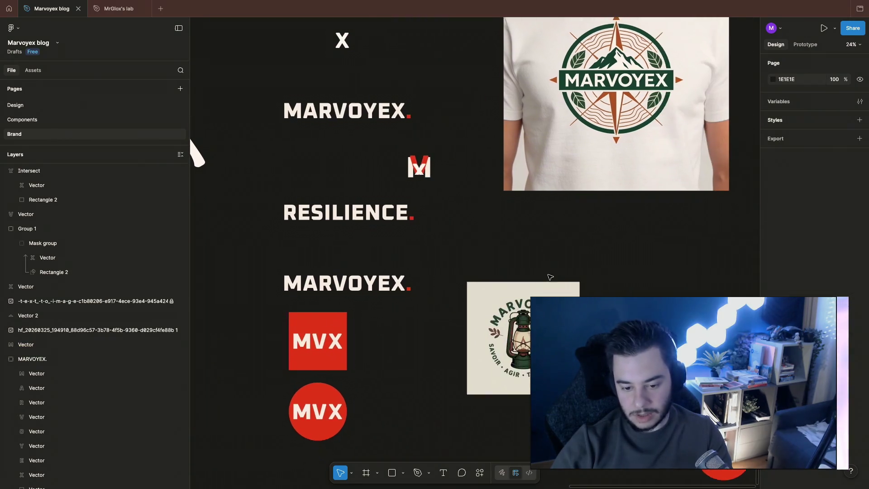
scroll(550, 277, left, 10)
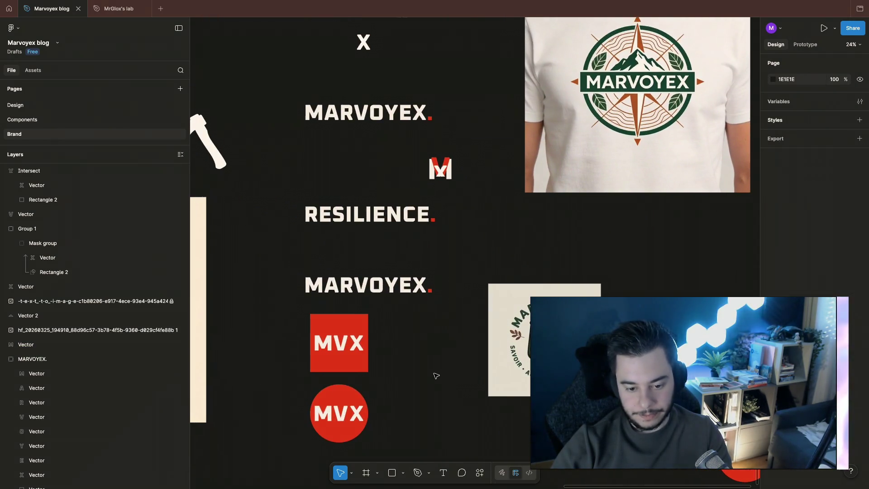
scroll(435, 375, up, 3)
scroll(436, 376, down, 5)
scroll(436, 376, left, 3)
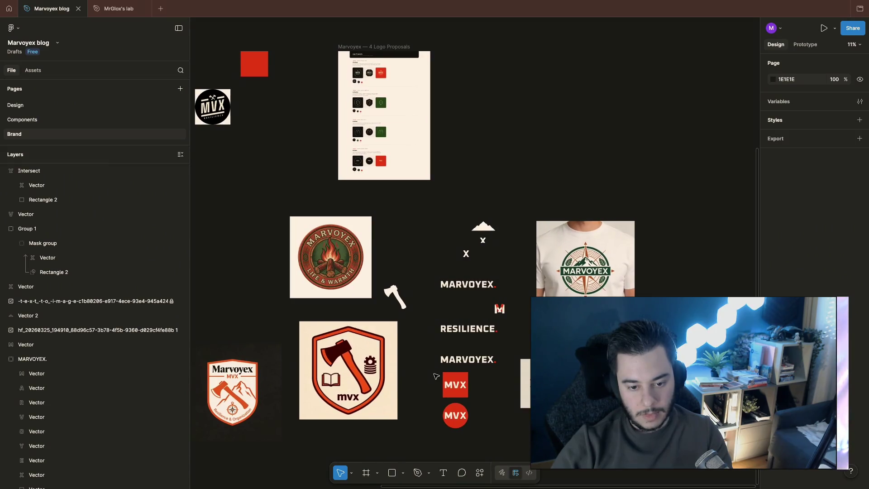
scroll(476, 372, down, 4)
scroll(476, 372, right, 4)
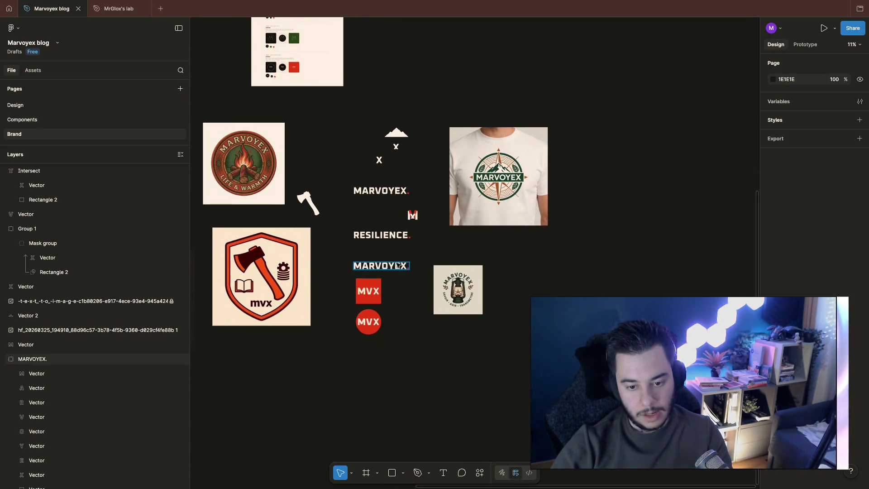
scroll(398, 266, right, 2)
scroll(344, 238, up, 5)
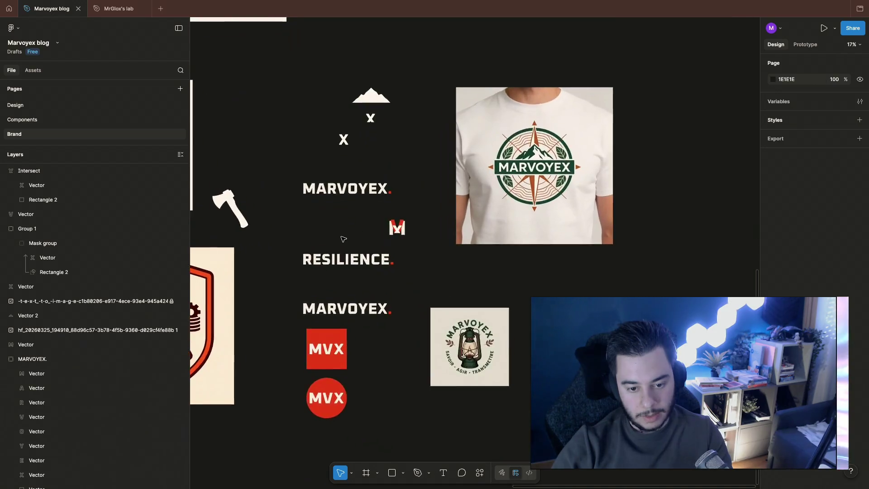
scroll(343, 239, up, 5)
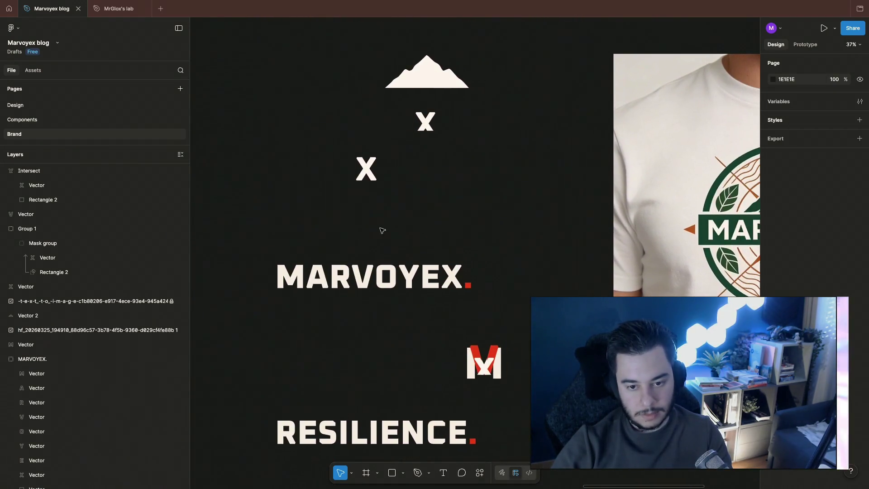
click(442, 86)
scroll(510, 111, up, 2)
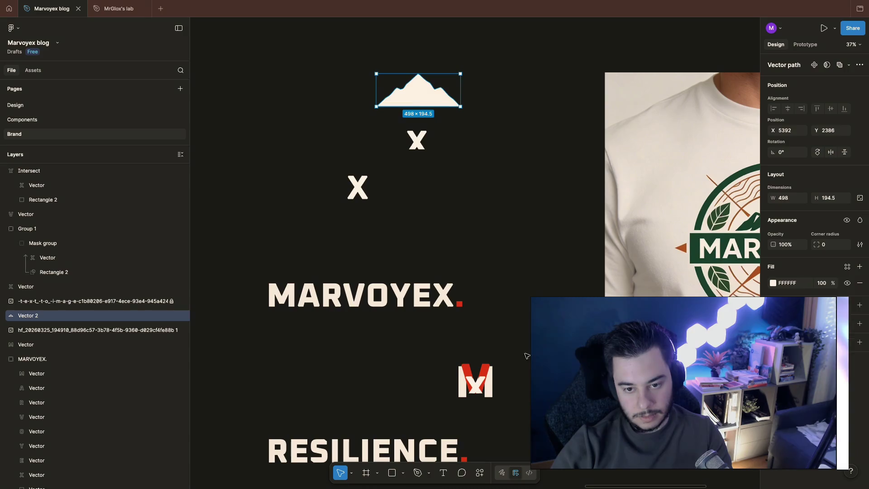
scroll(525, 359, right, 3)
scroll(525, 359, down, 1)
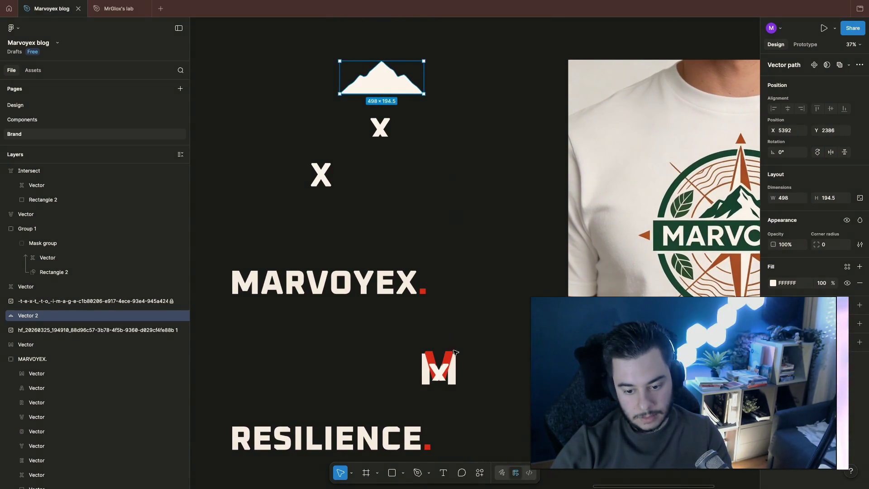
click(483, 298)
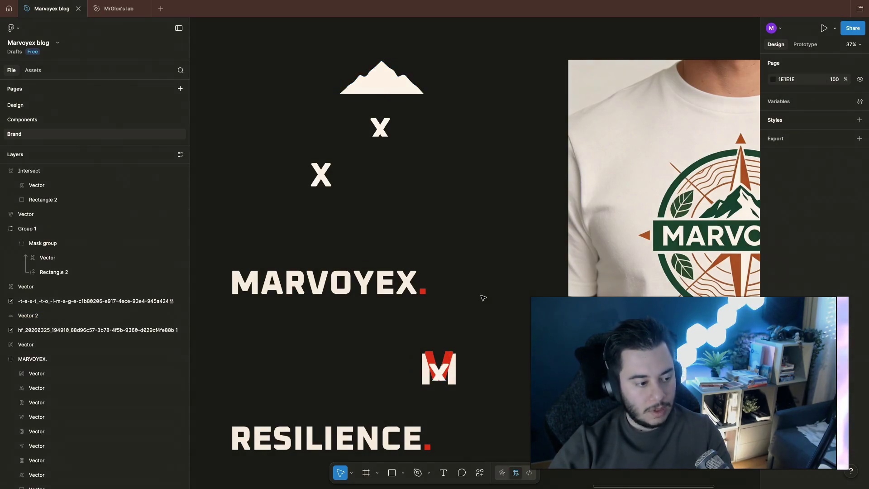
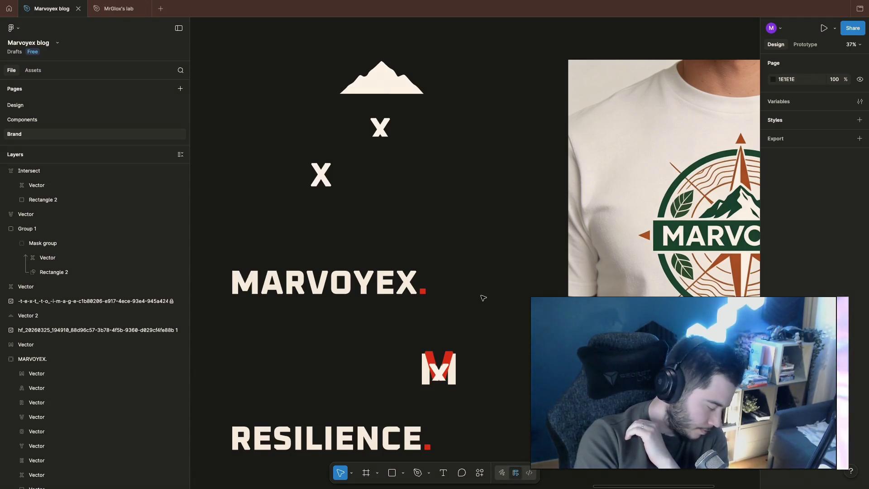
Switch from the Marvoyex Figma file to the Marvoyex site running at localhost:3000 in Chrome
key(super+Tab)
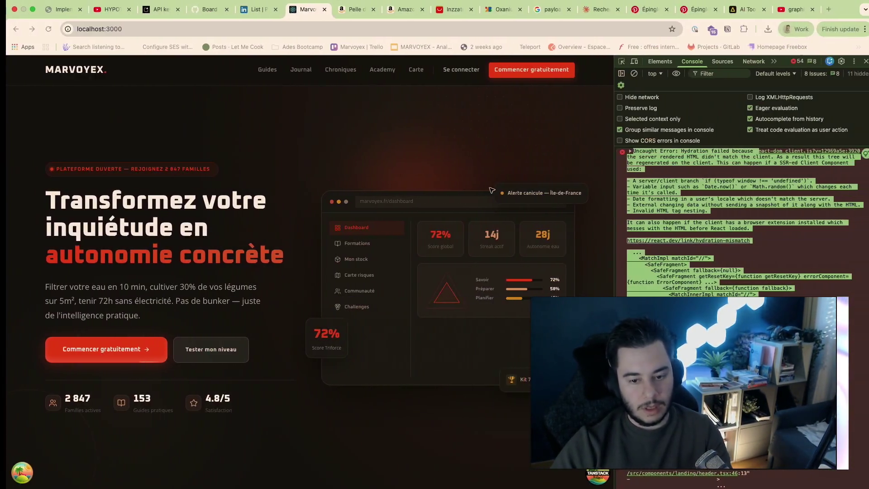
Open the rivière mountain-and-river logo pin and glance at the sponsored mountain logo templates
click(643, 9)
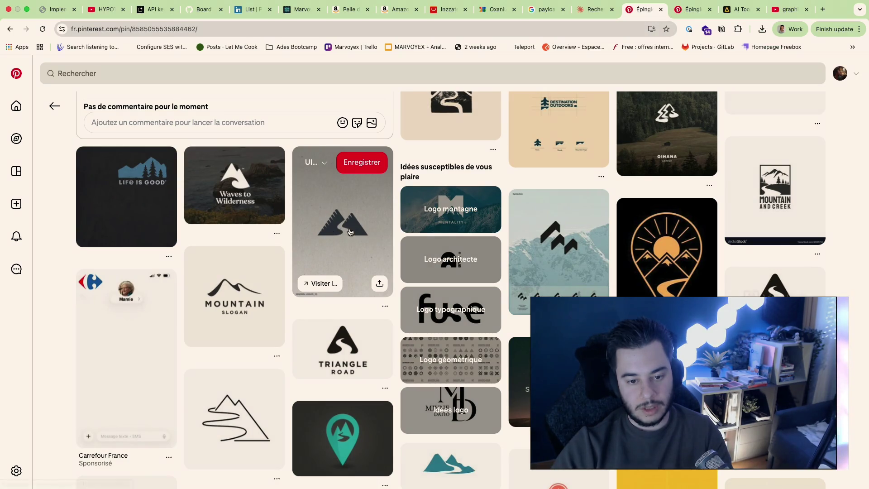
click(350, 232)
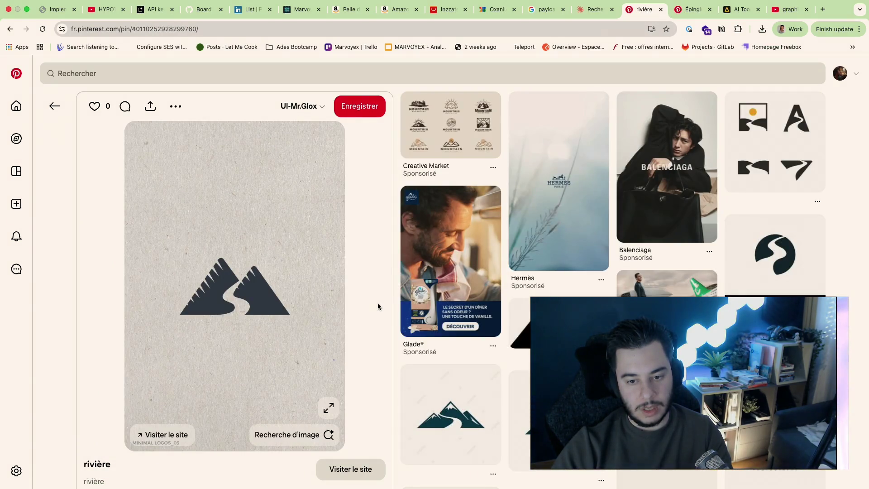
click(475, 150)
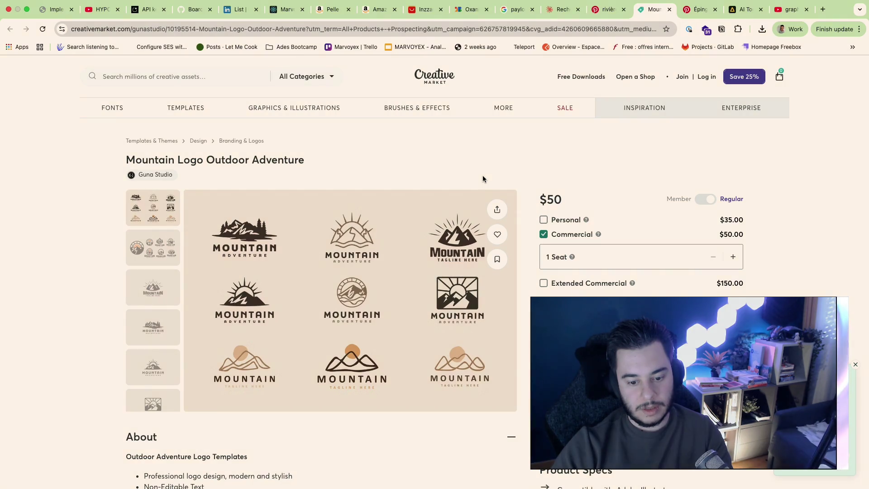
click(670, 10)
scroll(346, 323, down, 2)
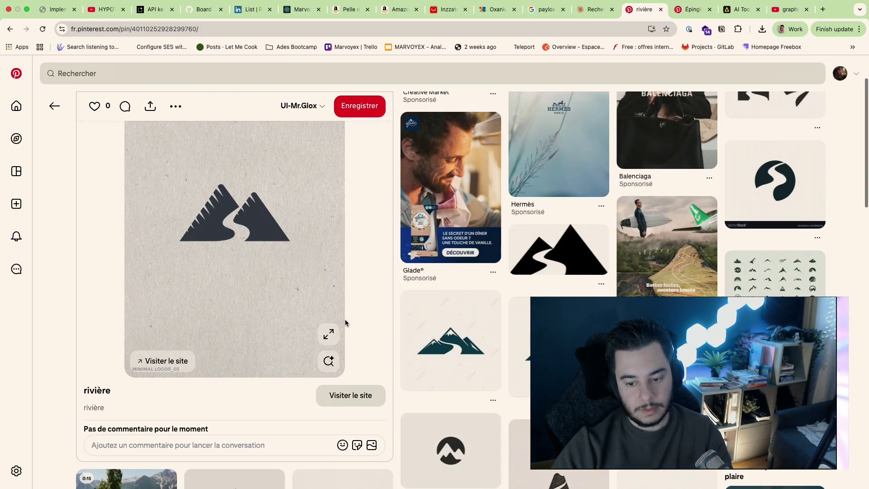
scroll(346, 322, down, 5)
scroll(346, 323, up, 2)
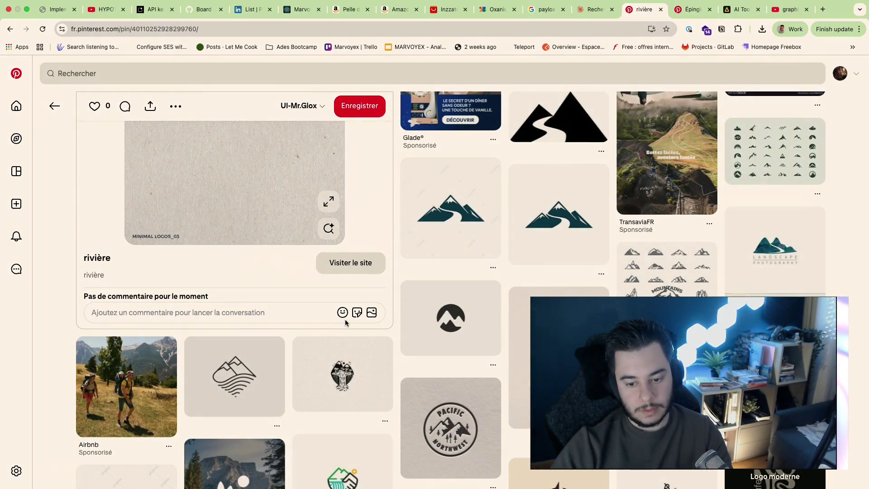
scroll(345, 323, down, 5)
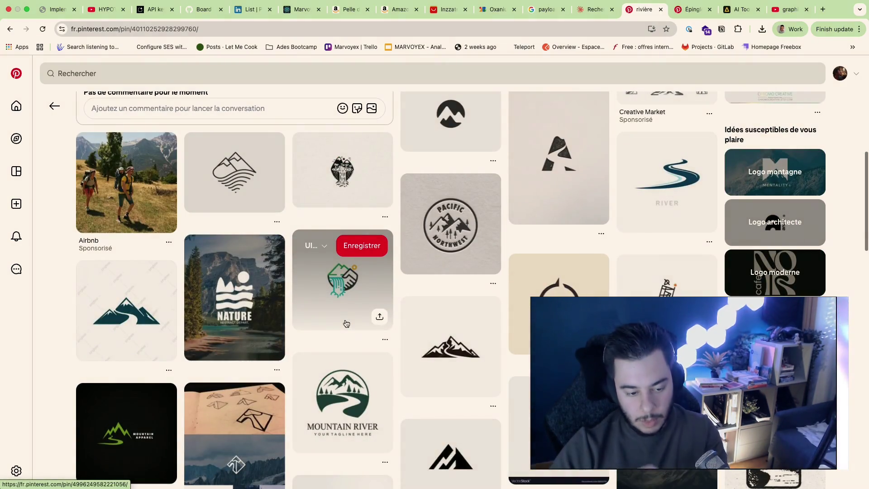
Preview the NATURE, Mountain Apparel and Xinai Logo pins, then return to the rivière pin
click(267, 308)
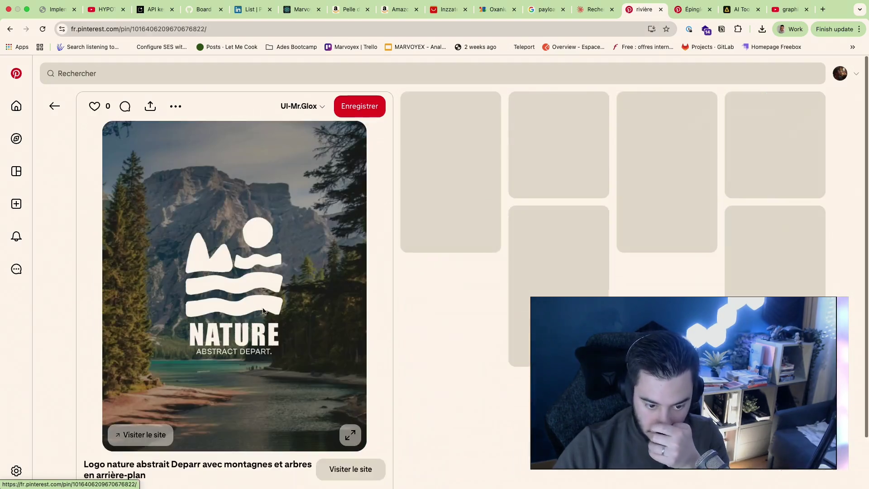
key(Escape)
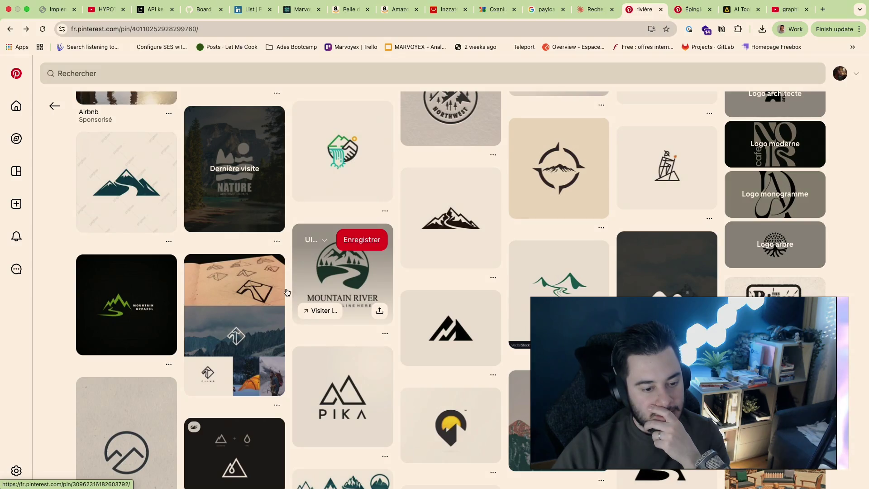
click(127, 308)
key(Escape)
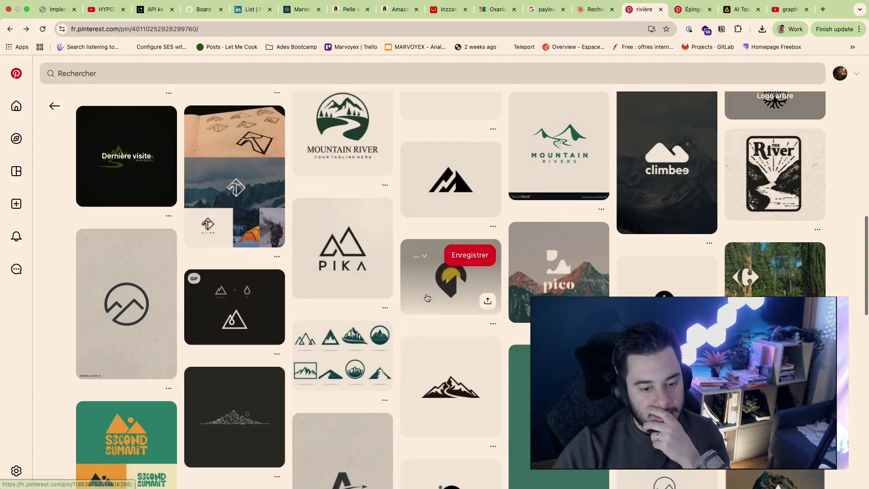
click(255, 322)
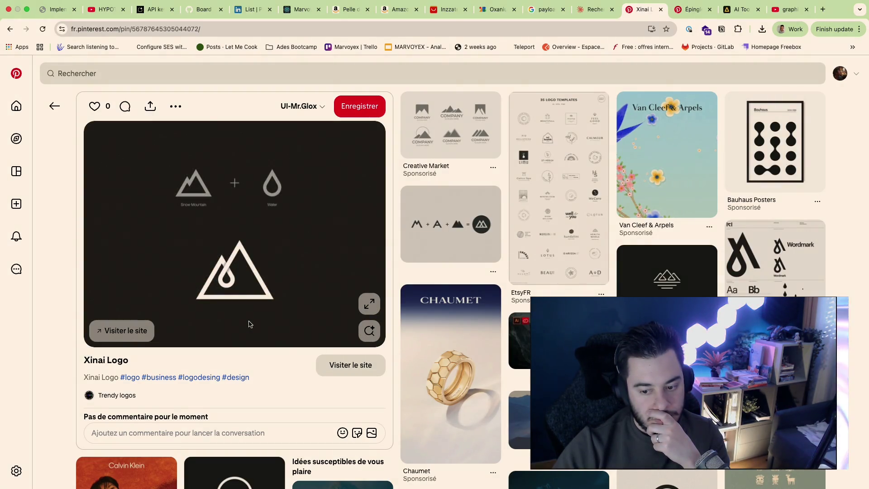
key(super+bracketleft)
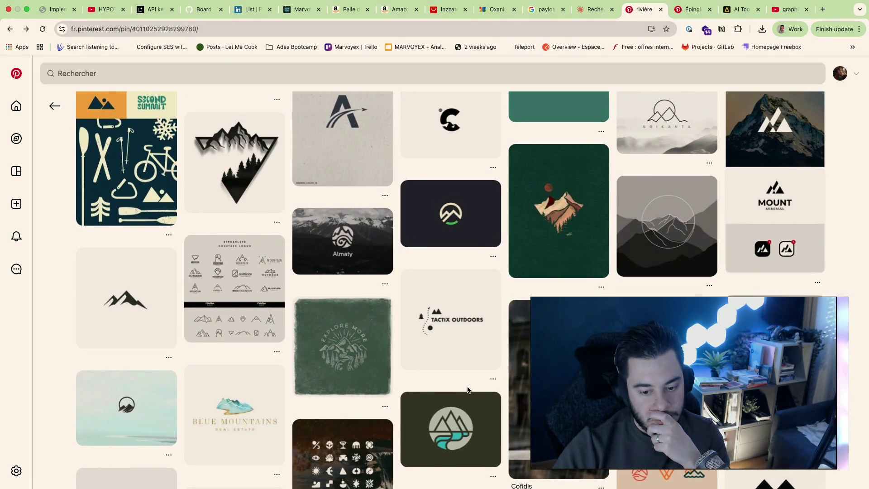
scroll(469, 390, down, 5)
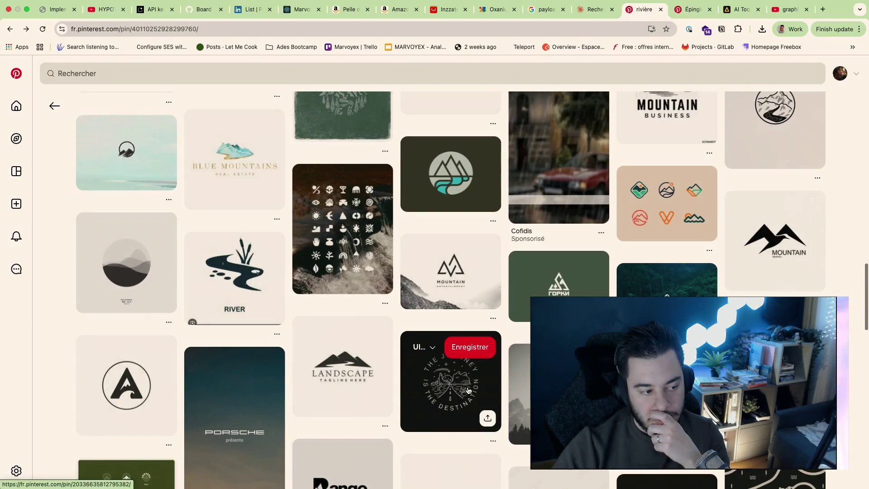
scroll(443, 457, down, 2)
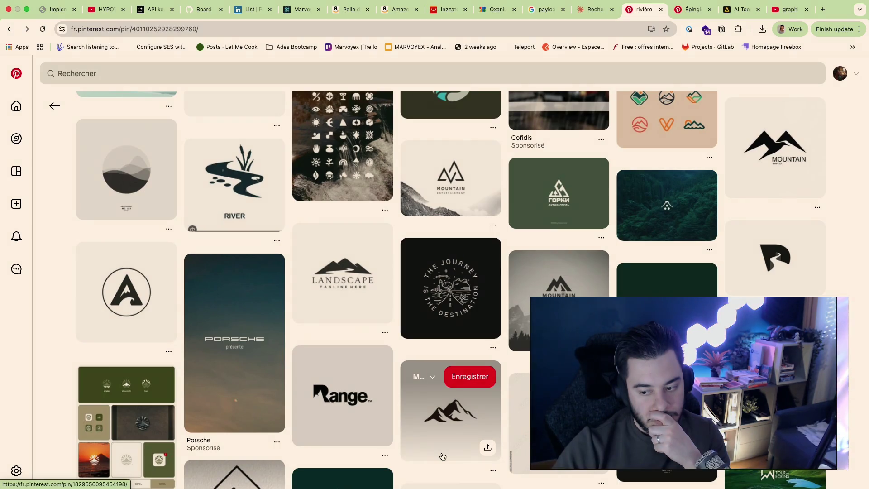
scroll(443, 457, down, 2)
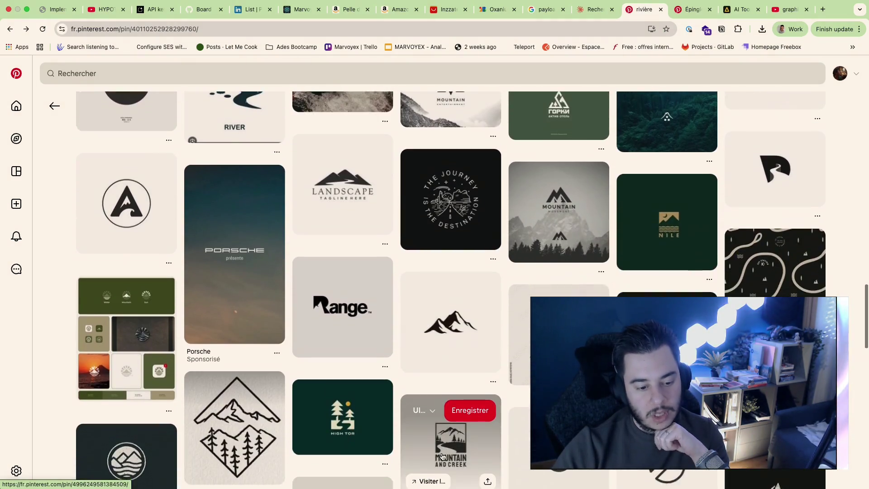
scroll(443, 454, up, 15)
click(214, 73)
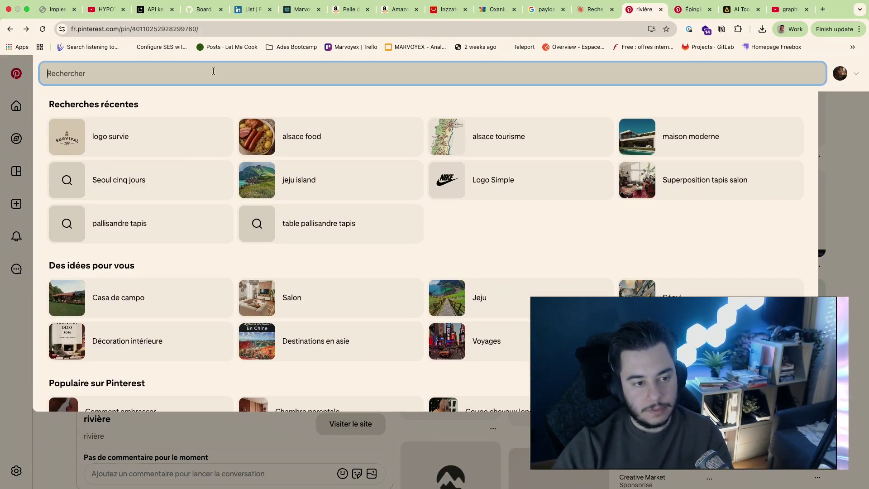
Search Pinterest for 'outdoor logo'
text(outdoor)
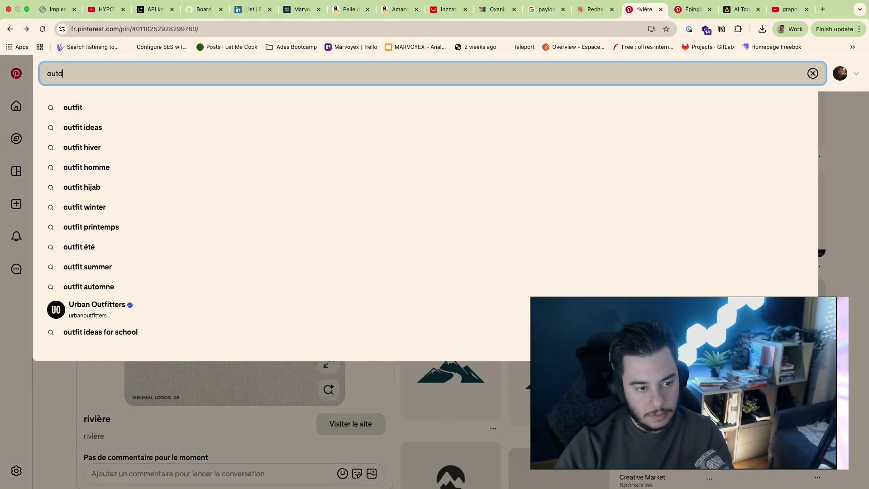
key(Return)
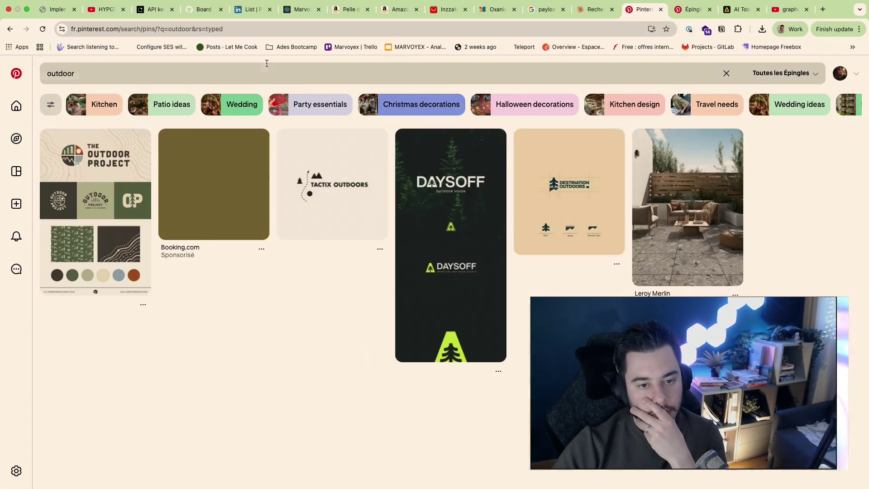
click(268, 72)
text(logo)
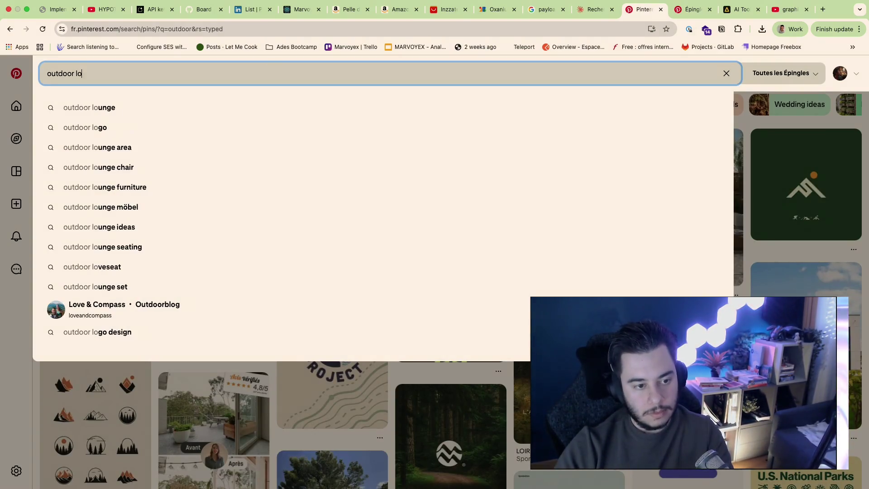
key(Return)
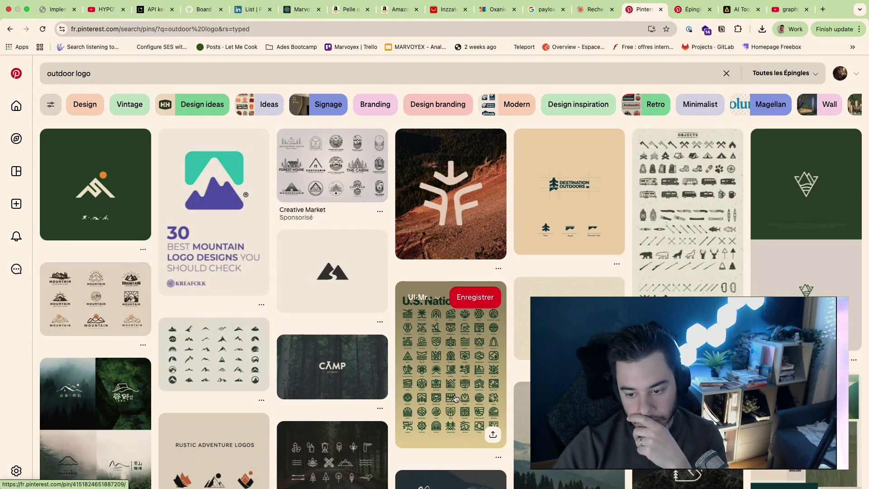
Look at the geometric tent logo and mountain sketches pins, then reopen the tent pin
click(456, 399)
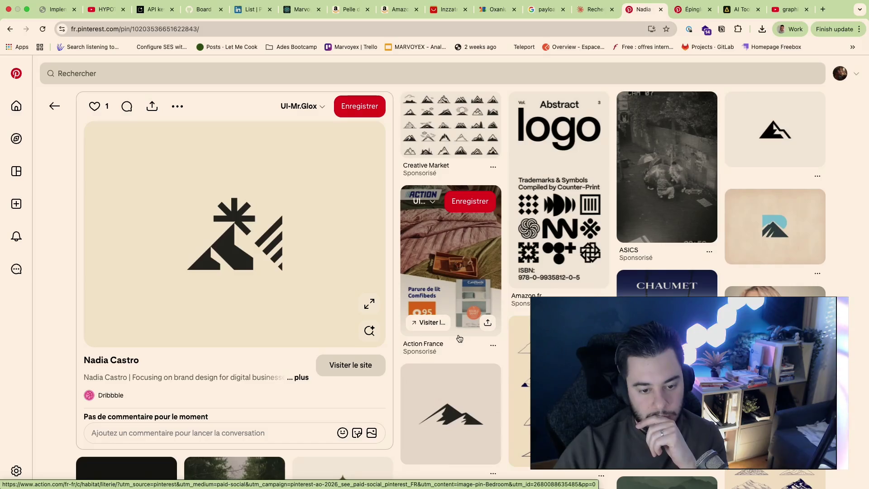
key(super+bracketleft)
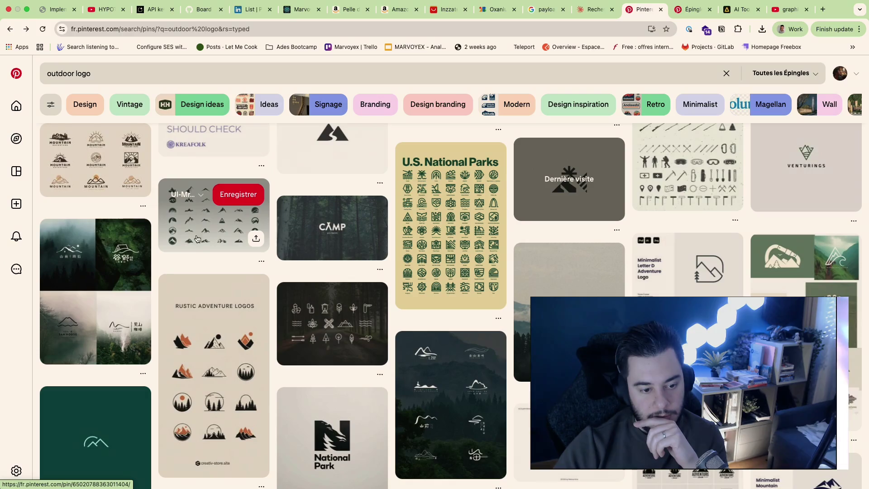
scroll(221, 264, down, 3)
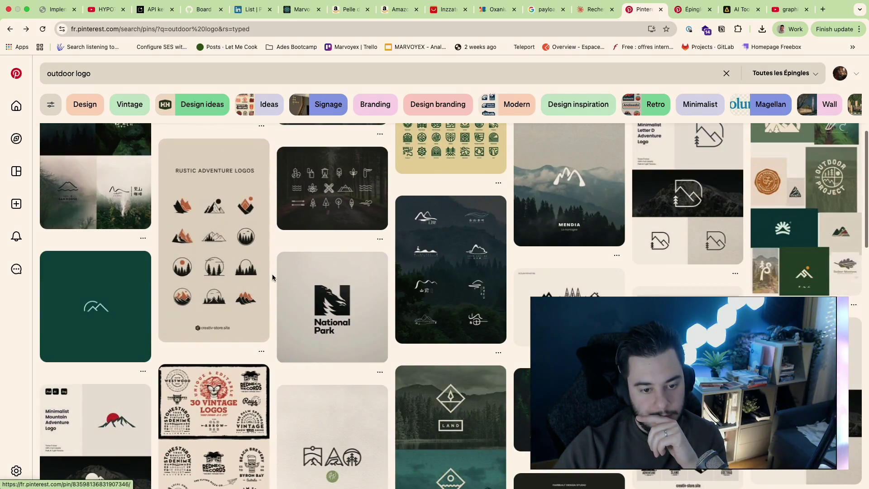
click(449, 278)
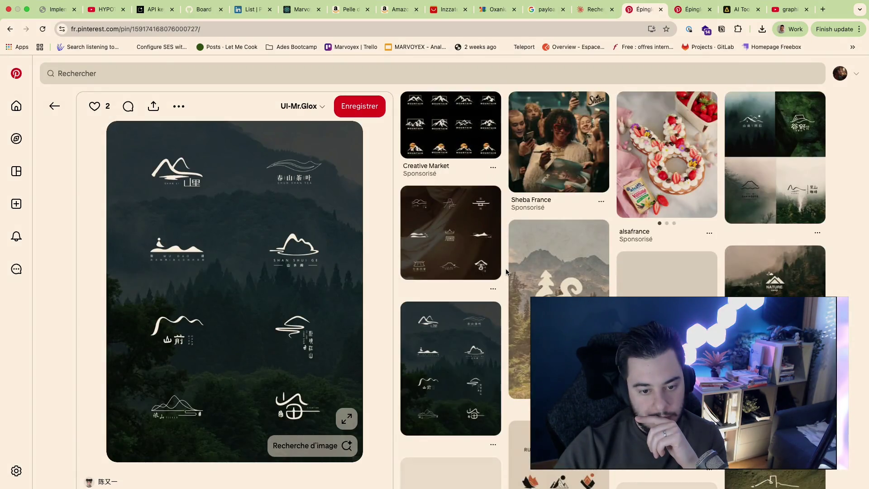
key(super+bracketleft)
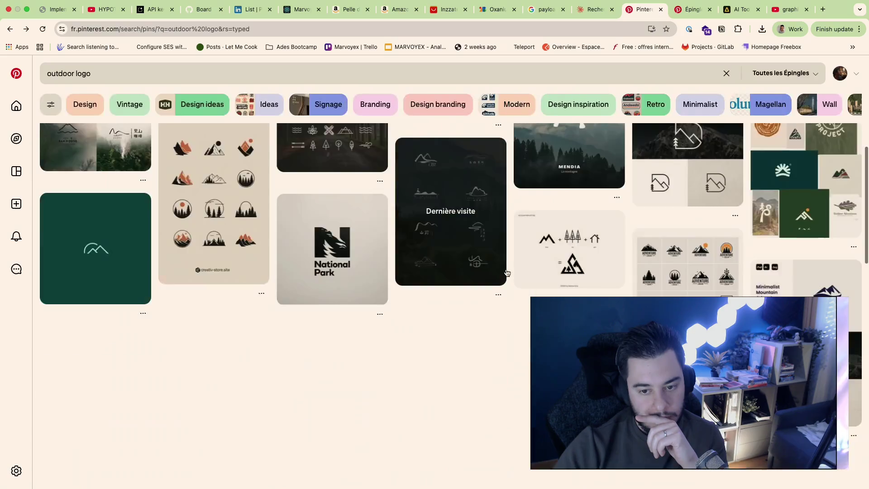
scroll(398, 410, down, 3)
scroll(398, 410, up, 5)
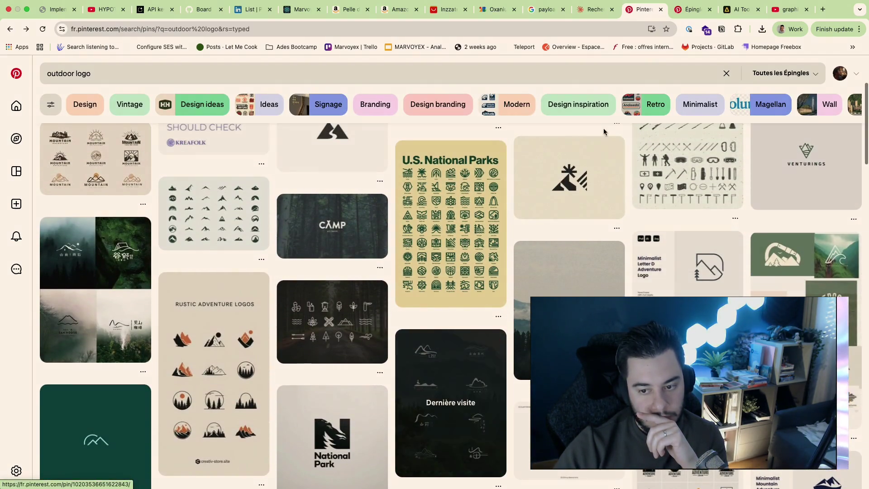
click(573, 187)
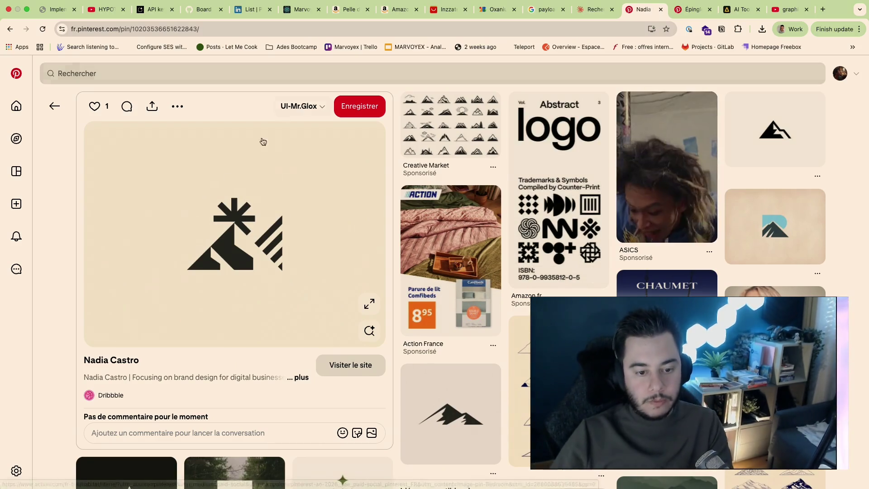
Scroll the tent-and-sun logo pin page to see related pins like the ALPINE logo
scroll(271, 313, down, 2)
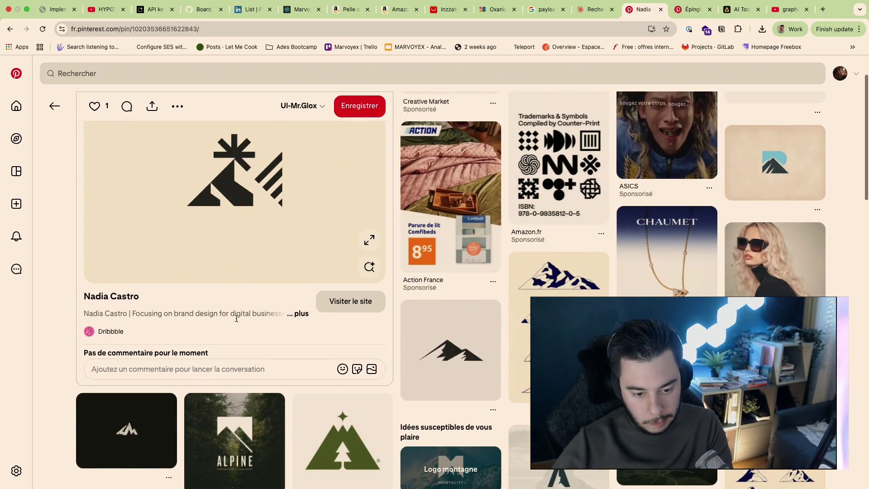
Open the pin designer's Dribbble profile and browse her geometric logo shots
click(118, 299)
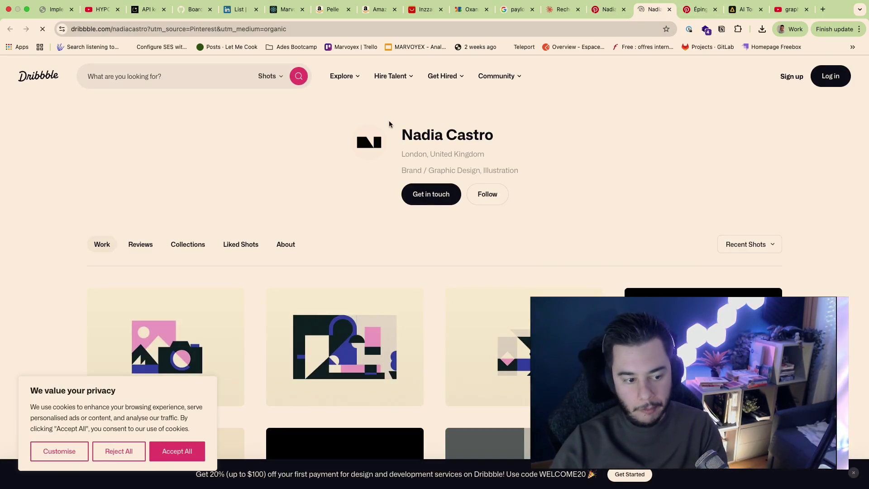
scroll(322, 247, down, 5)
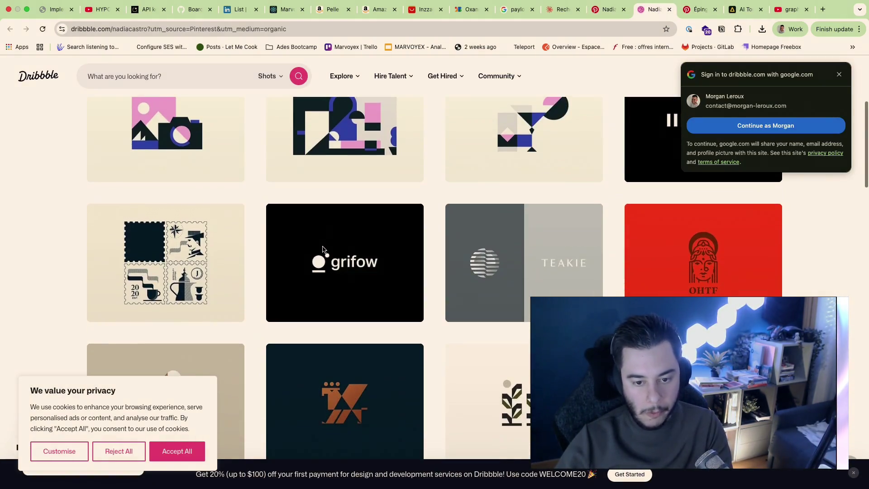
scroll(323, 249, up, 1)
scroll(415, 246, down, 3)
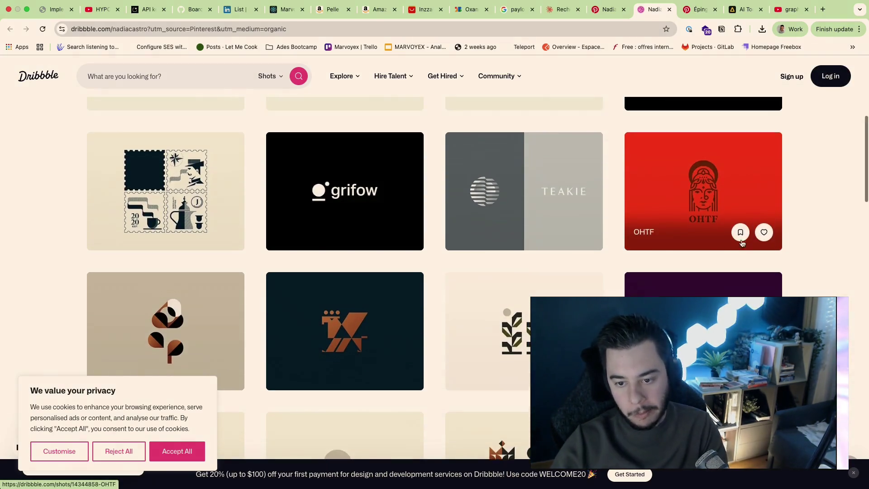
scroll(610, 293, down, 10)
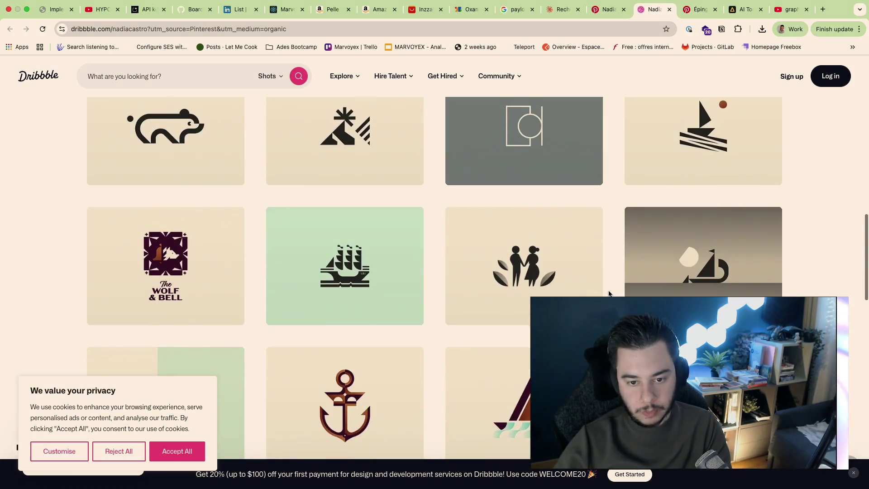
scroll(609, 293, up, 2)
scroll(835, 221, down, 1)
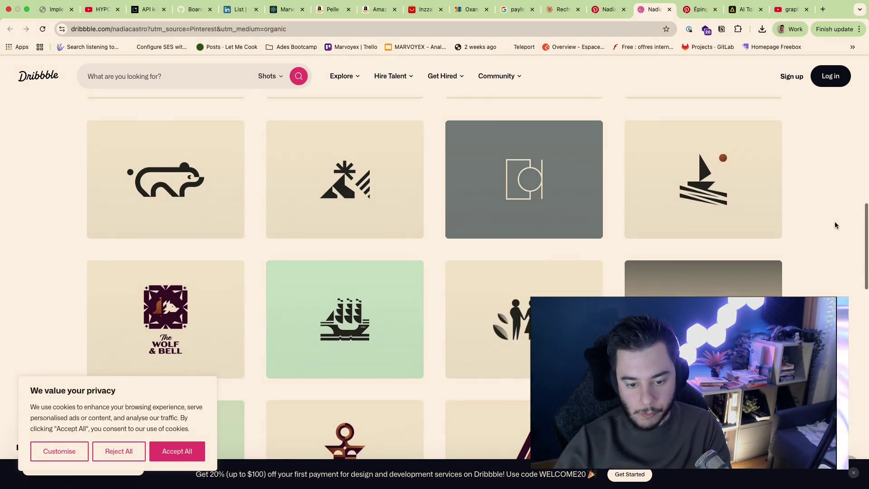
scroll(835, 222, up, 2)
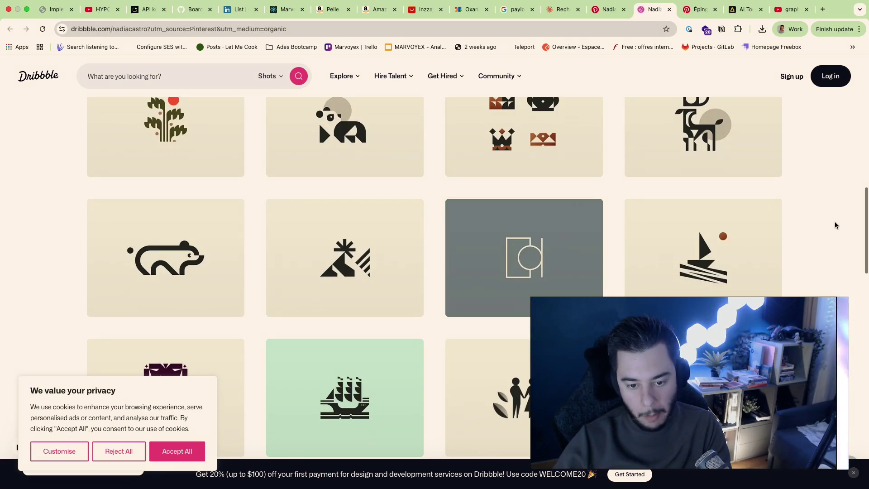
scroll(835, 225, down, 1)
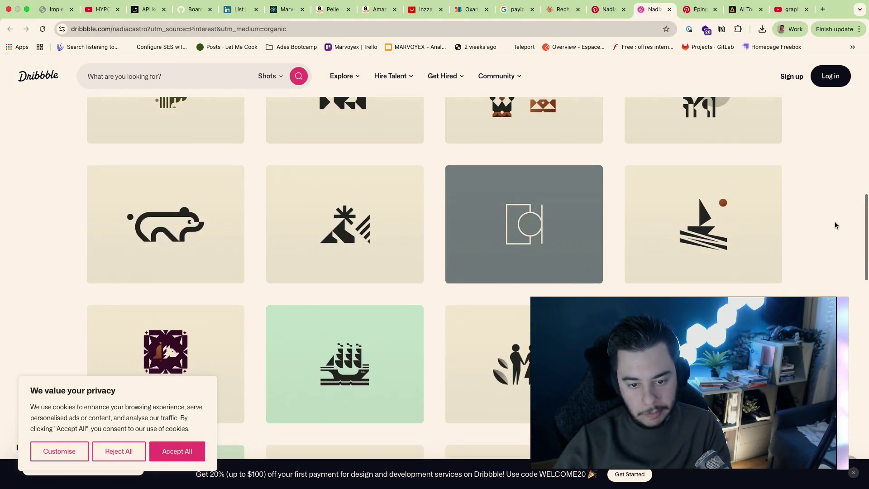
scroll(835, 225, down, 13)
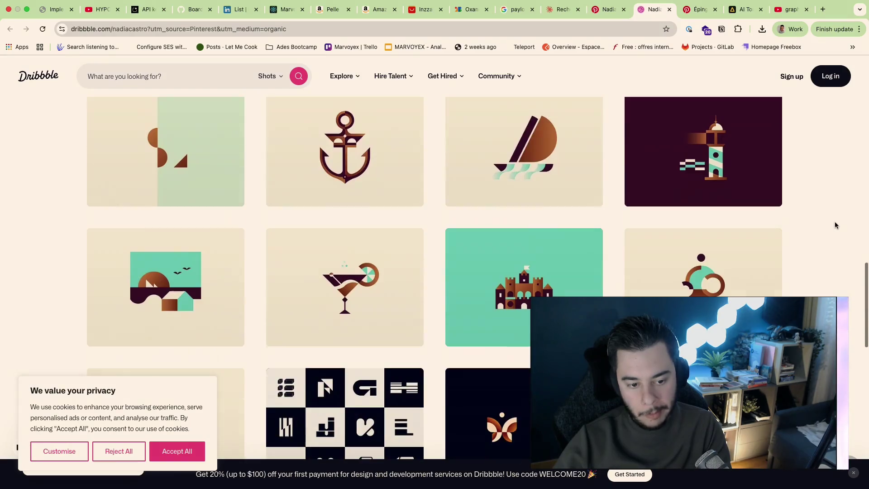
scroll(835, 222, up, 20)
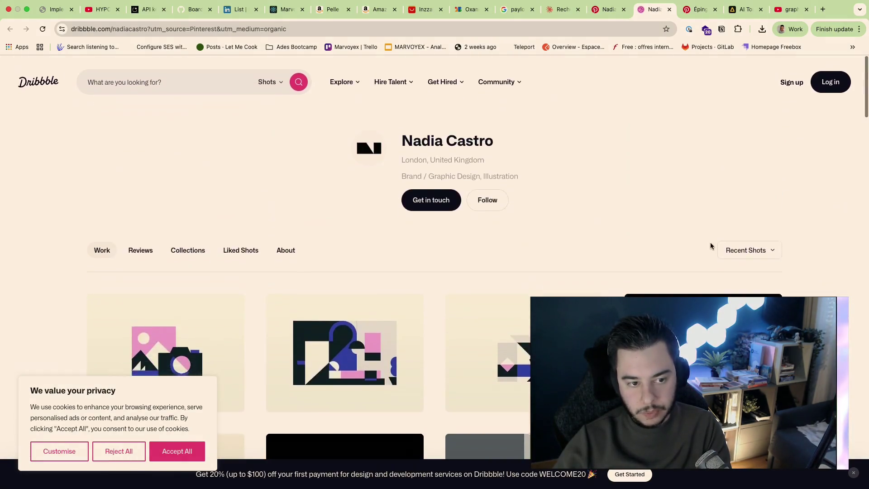
Return to the Marvoyex Figma file's Brand page with the lantern badge logo
key(super+Tab)
scroll(511, 221, up, 2)
scroll(497, 255, down, 9)
Pan the canvas to the M monogram logo and select its layers
scroll(399, 243, right, 6)
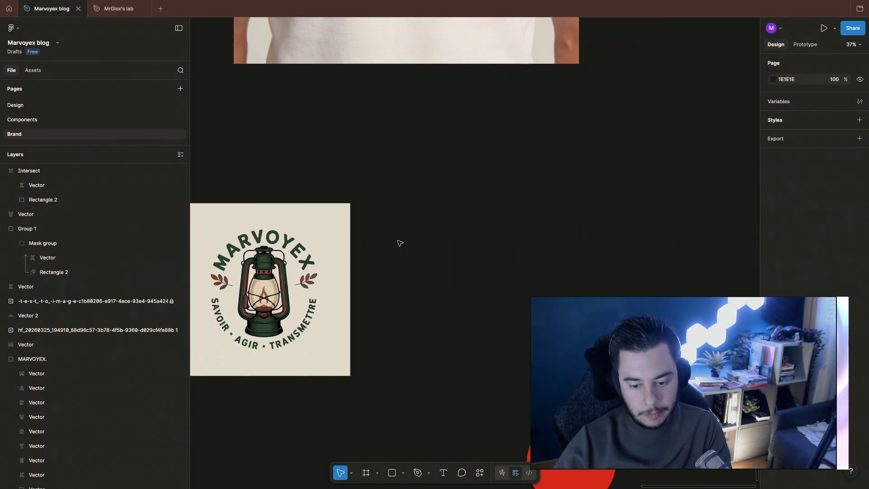
scroll(407, 244, left, 3)
scroll(385, 243, down, 3)
scroll(331, 240, left, 10)
scroll(331, 241, up, 5)
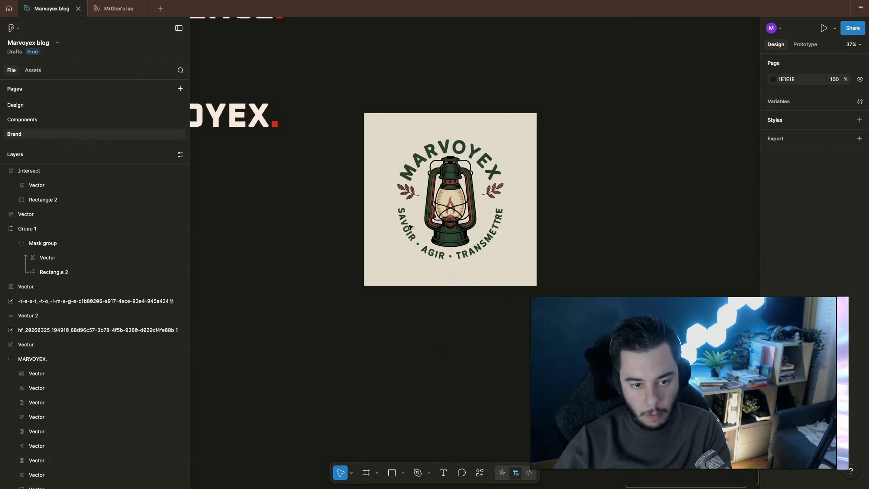
scroll(409, 226, right, 6)
scroll(410, 225, down, 2)
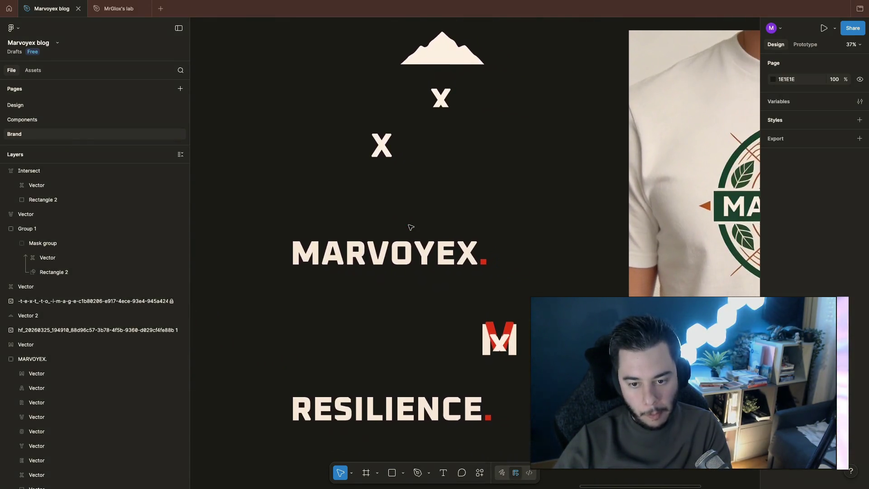
scroll(435, 284, down, 5)
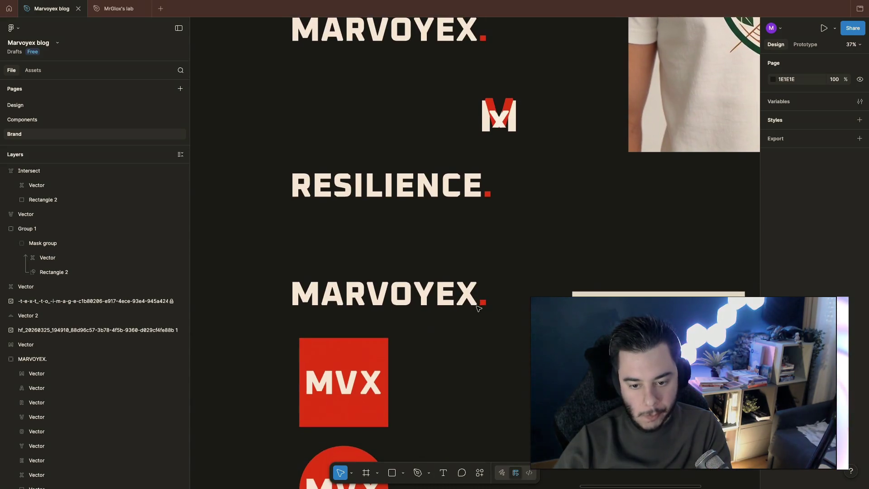
scroll(425, 324, right, 6)
scroll(477, 307, down, 1)
scroll(479, 309, left, 6)
scroll(479, 309, up, 4)
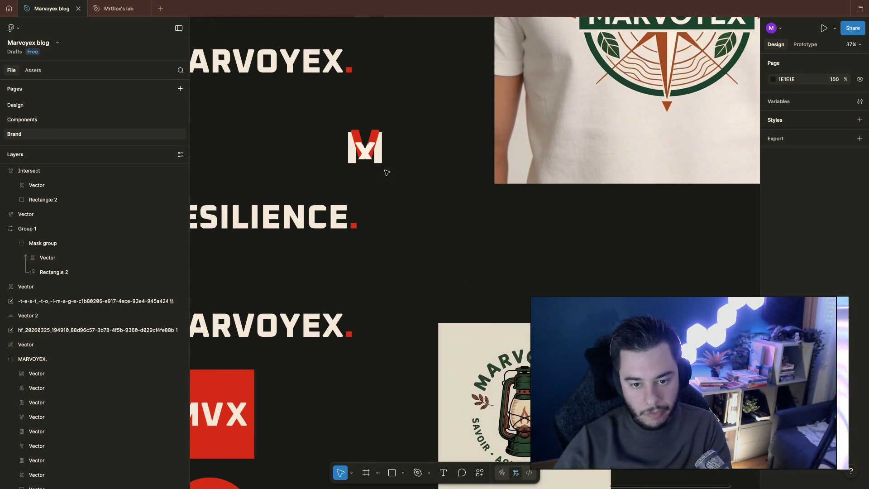
drag(329, 137, 462, 197)
scroll(439, 184, up, 4)
scroll(439, 185, left, 2)
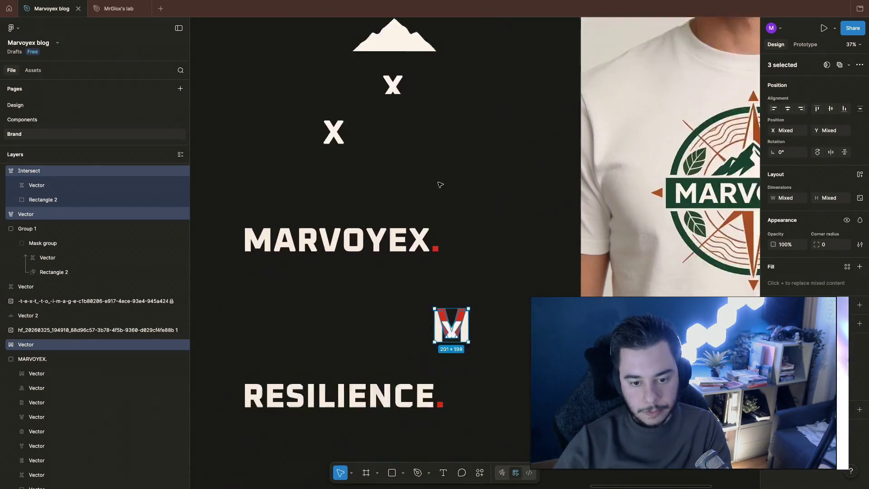
scroll(439, 185, down, 3)
scroll(440, 185, right, 2)
scroll(440, 184, right, 3)
scroll(440, 185, up, 1)
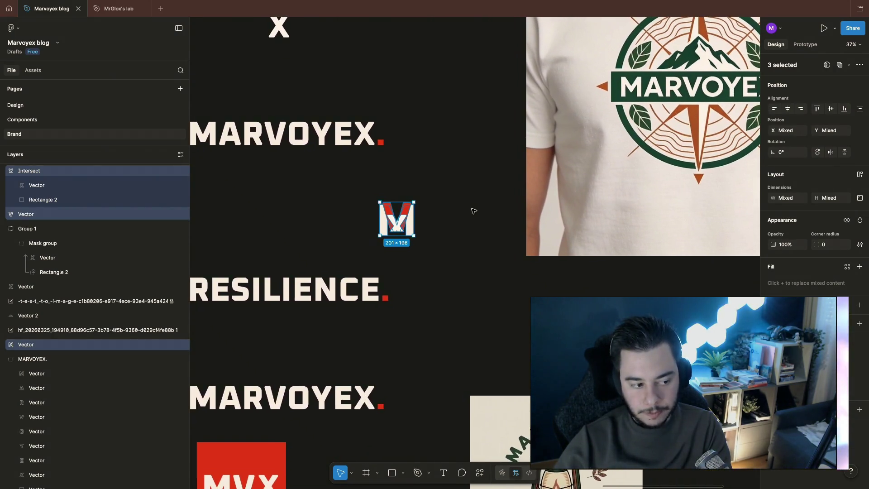
click(471, 210)
Undo the M monogram edits until the X mark returns beside the MARVOYEX wordmark
key(ctrl+z)
key(ctrl+z)
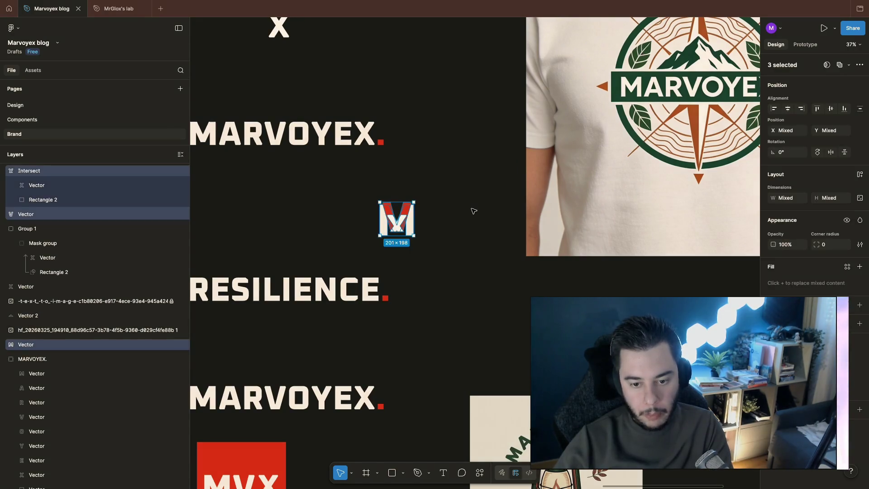
click(462, 209)
drag(374, 207, 419, 238)
scroll(419, 228, down, 5)
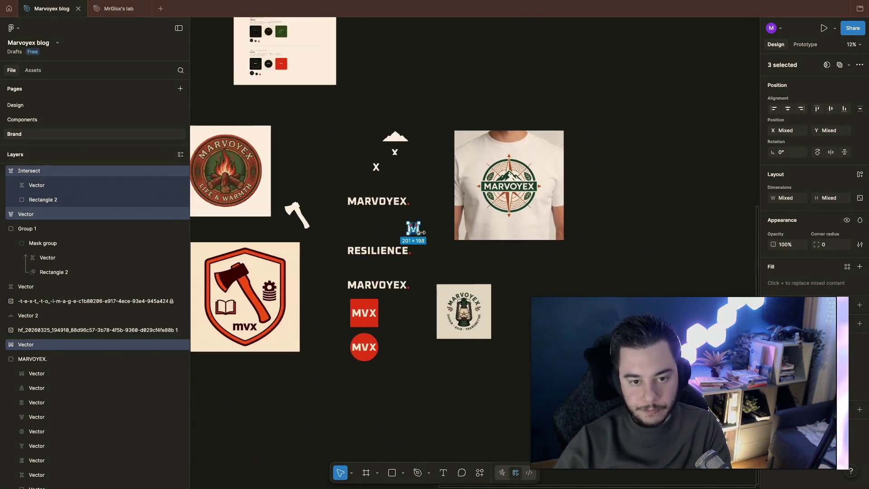
key(ctrl+z)
key(ctrl+z)
key(ctrl+z)
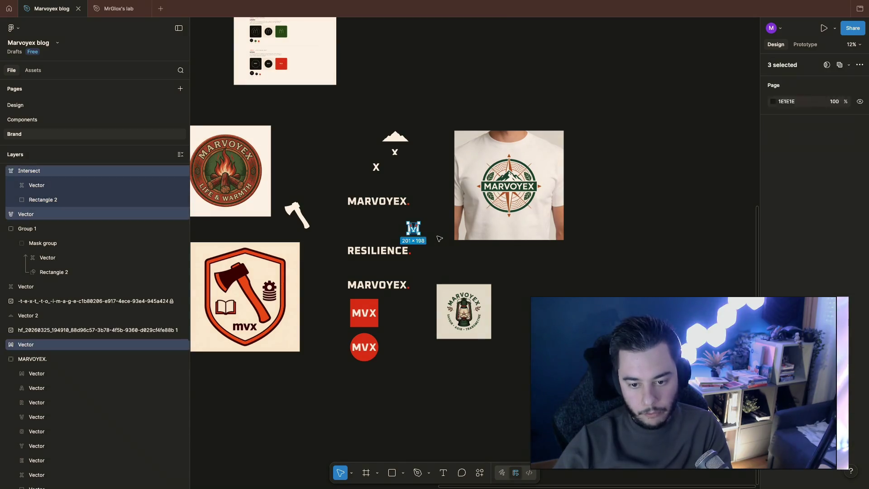
key(ctrl+z)
key(ctrl+z)
key(ctrl+z)
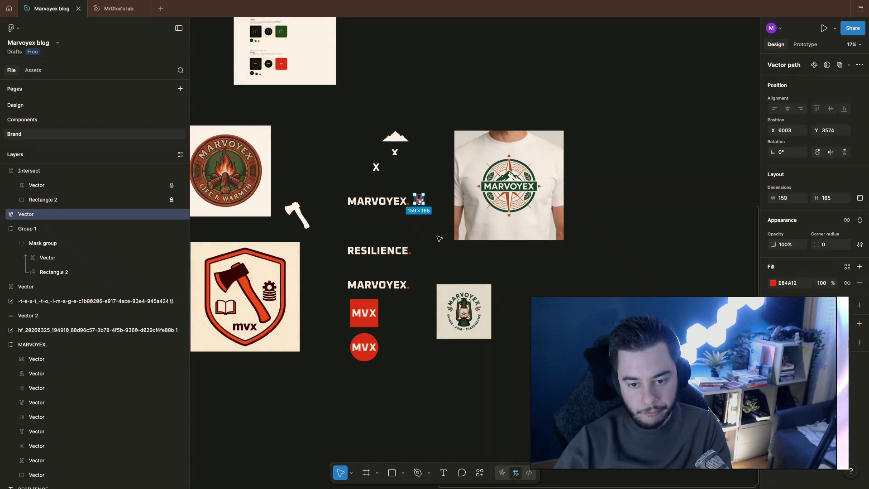
key(ctrl+z)
key(ctrl+z)
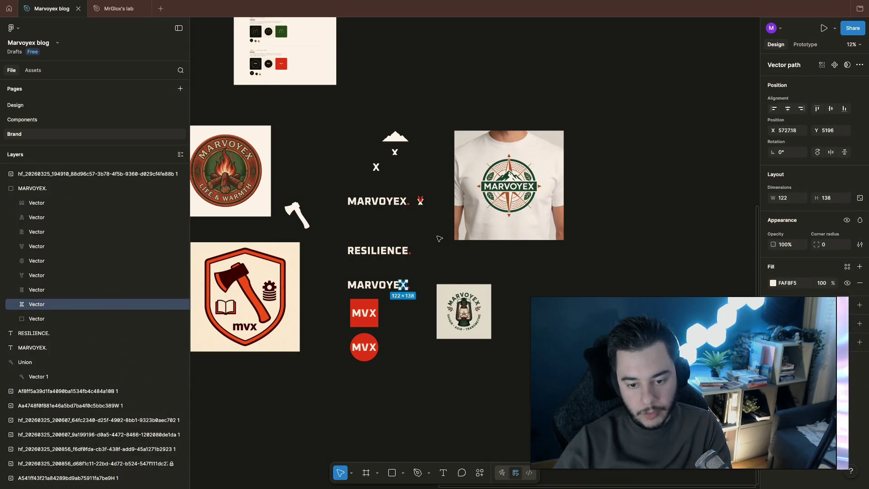
click(439, 239)
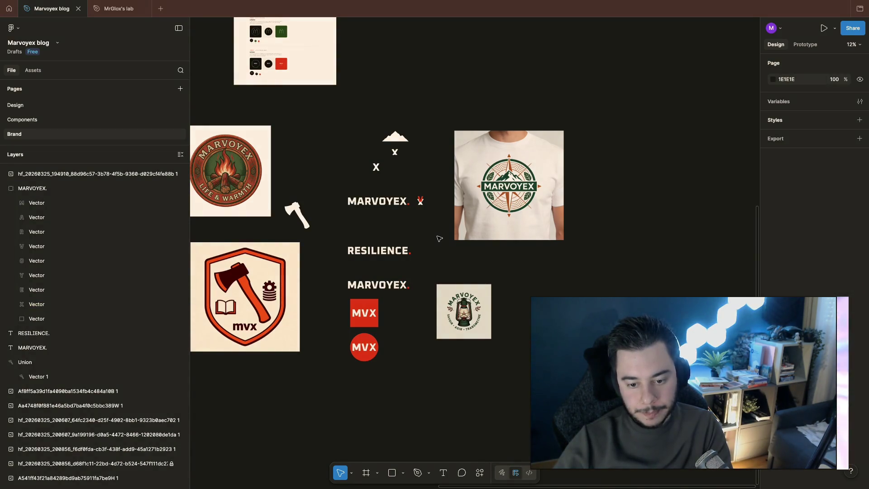
scroll(462, 278, down, 5)
scroll(462, 277, up, 10)
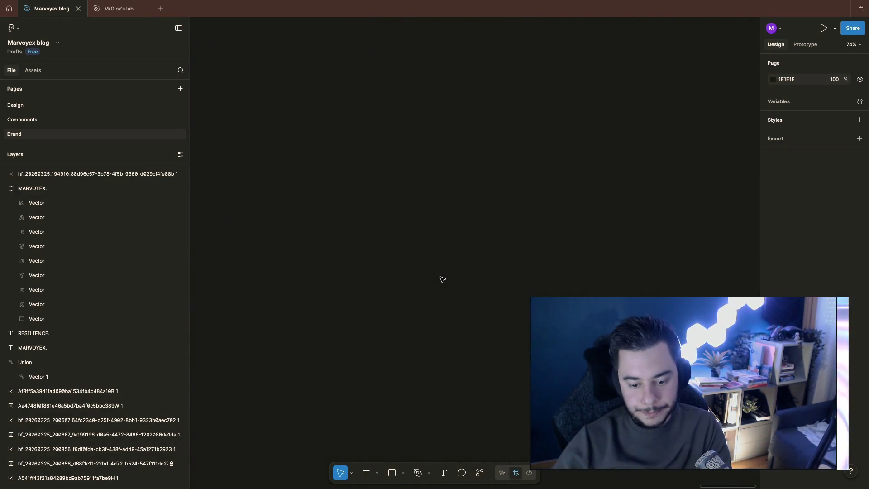
Draw a 485×485 square, discarding an accidental triangle first
click(401, 475)
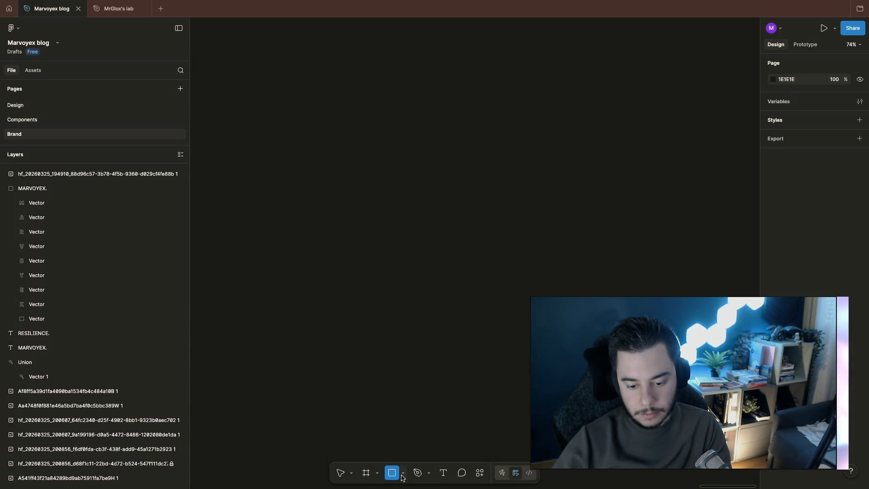
click(403, 474)
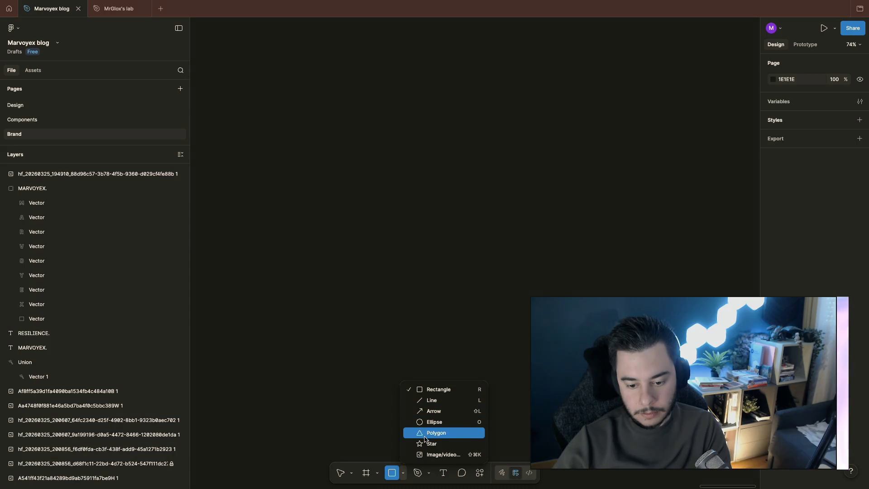
click(425, 439)
click(383, 169)
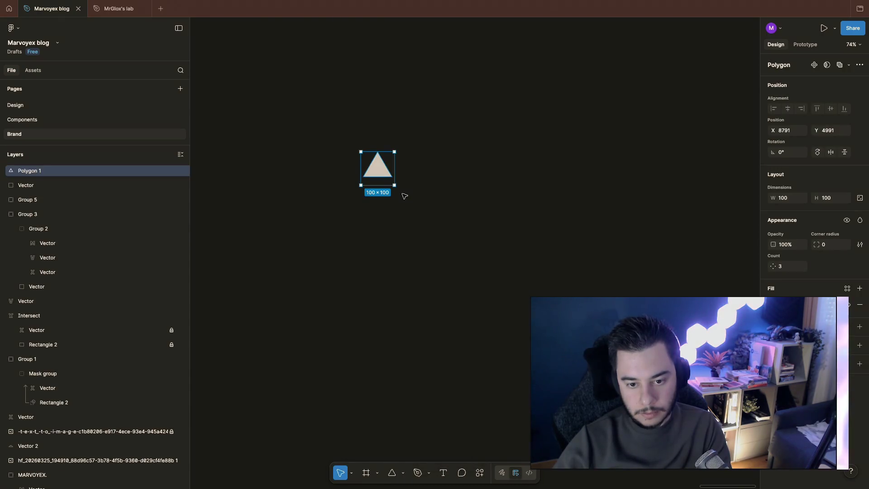
key(Delete)
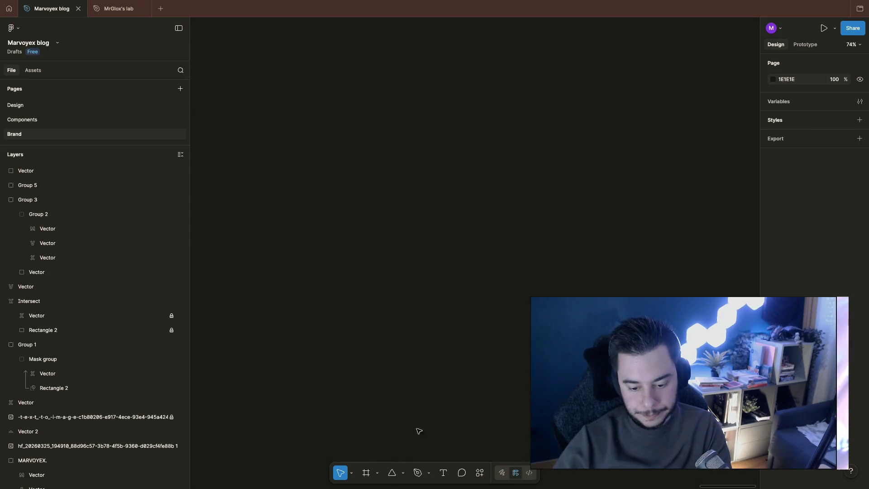
click(393, 473)
click(402, 473)
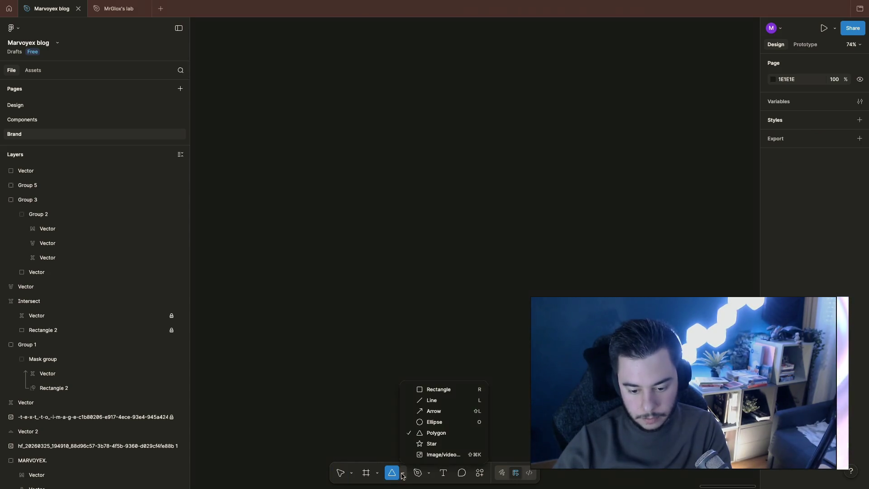
click(435, 391)
mouse_move(340, 135)
mouse_down()
mouse_move(409, 188)
mouse_move(502, 297)
mouse_up()
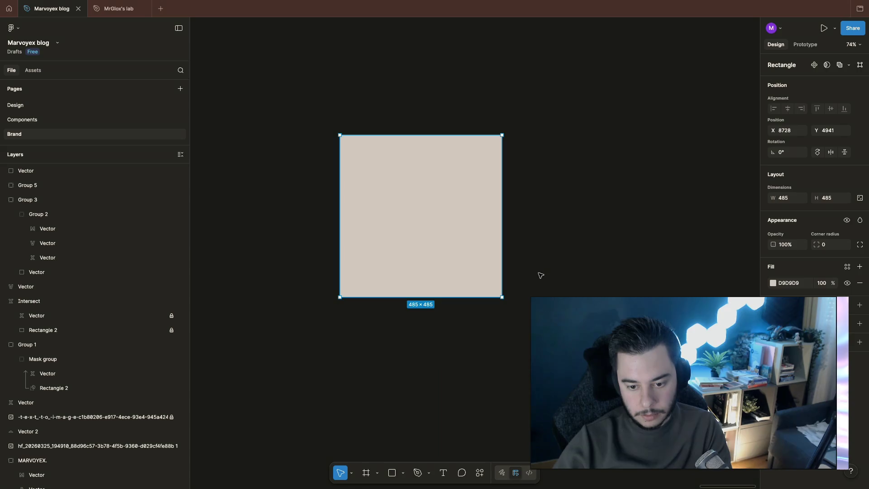
scroll(543, 277, down, 5)
Fill the square with the red circle's E84A12 red and rotate it 45° into a diamond
key(i)
click(516, 405)
key(Escape)
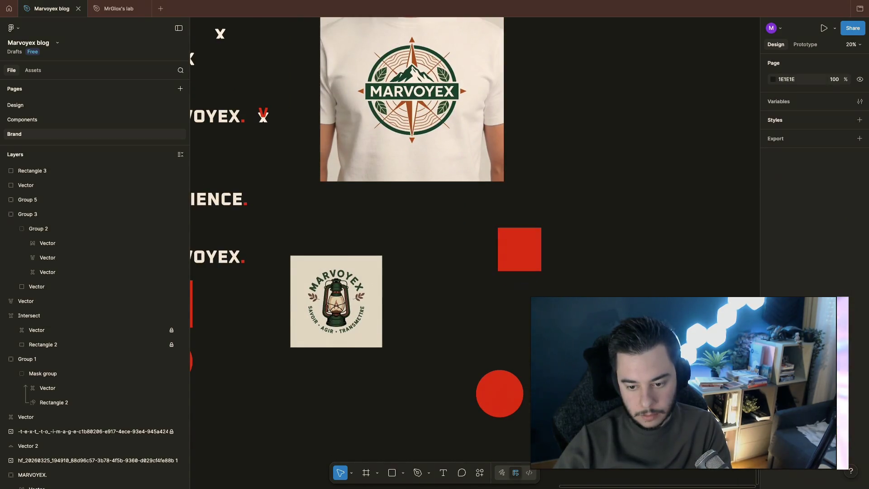
scroll(573, 329, up, 5)
scroll(406, 226, up, 3)
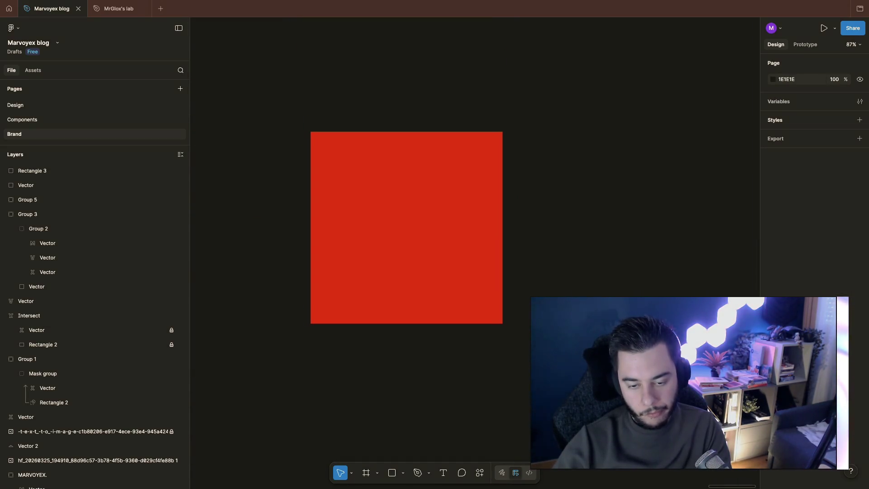
click(437, 268)
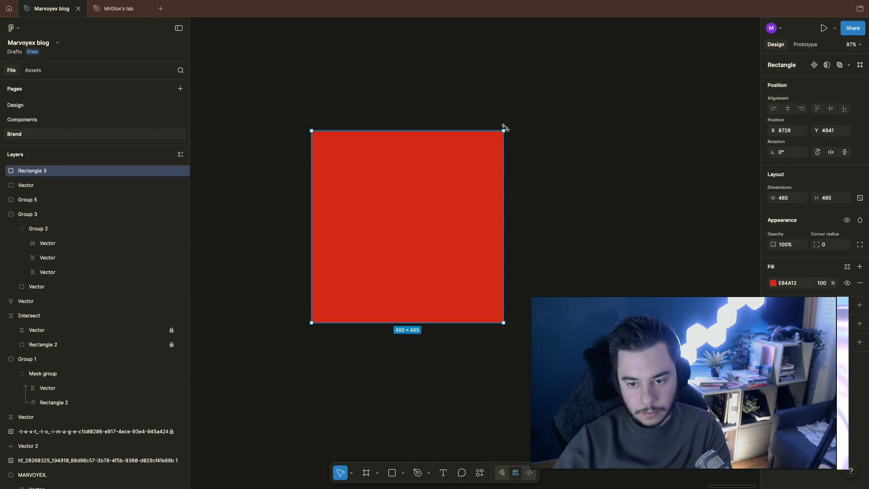
drag(504, 128, 556, 245)
Delete the diamond's bottom point and close the path into a triangle
click(542, 258)
click(420, 319)
double_click(420, 319)
click(407, 362)
key(Delete)
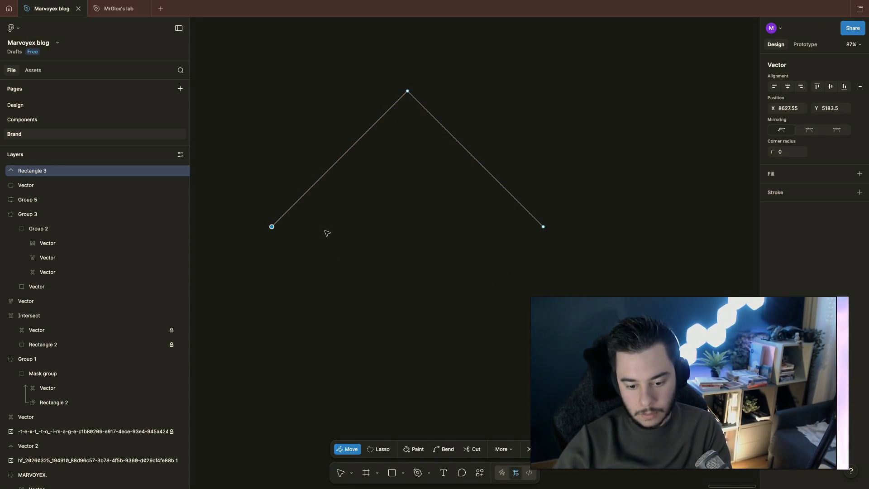
click(417, 472)
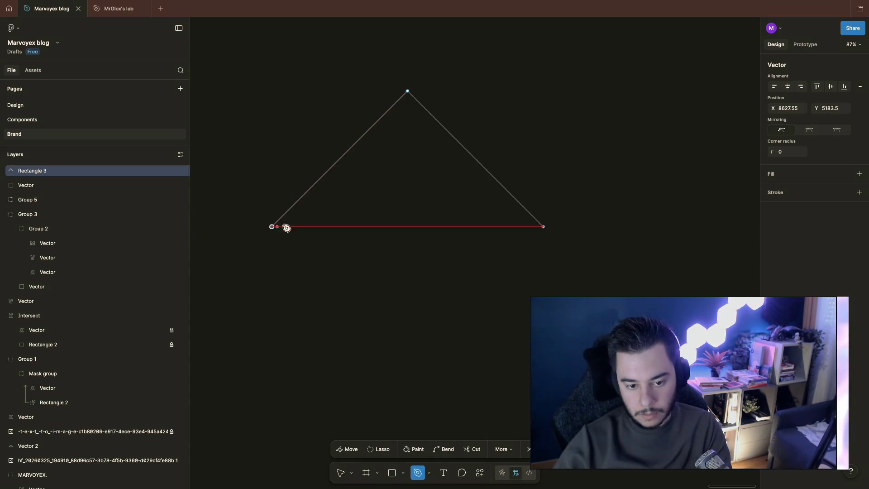
click(273, 227)
click(543, 227)
key(Escape)
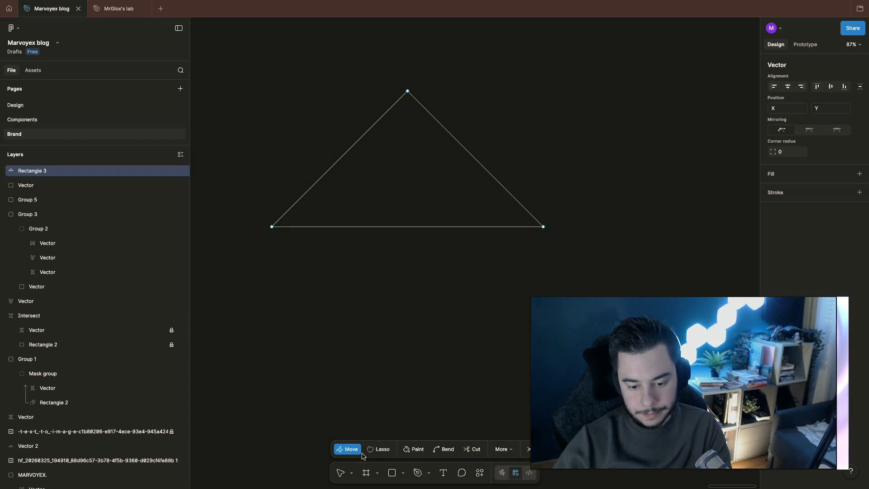
Fill the triangle with the circle's red and nudge it into position
scroll(396, 295, down, 5)
key(i)
scroll(410, 358, down, 3)
click(373, 412)
click(427, 331)
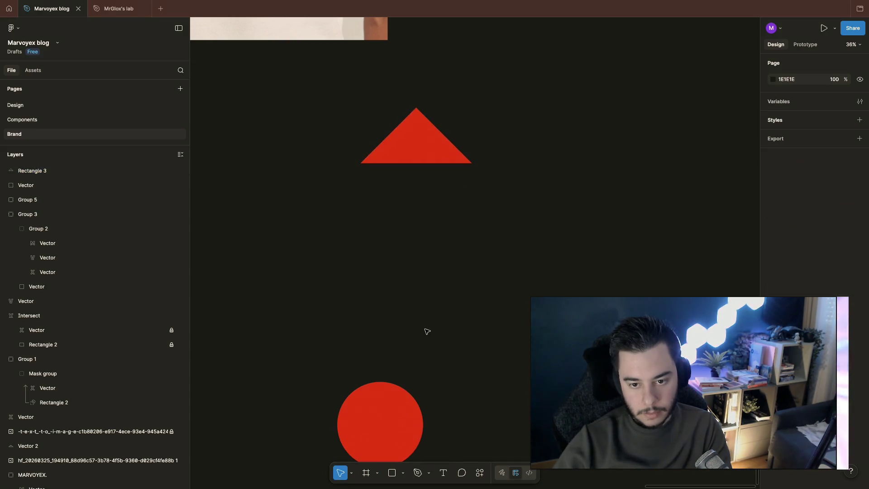
scroll(400, 200, up, 5)
click(420, 350)
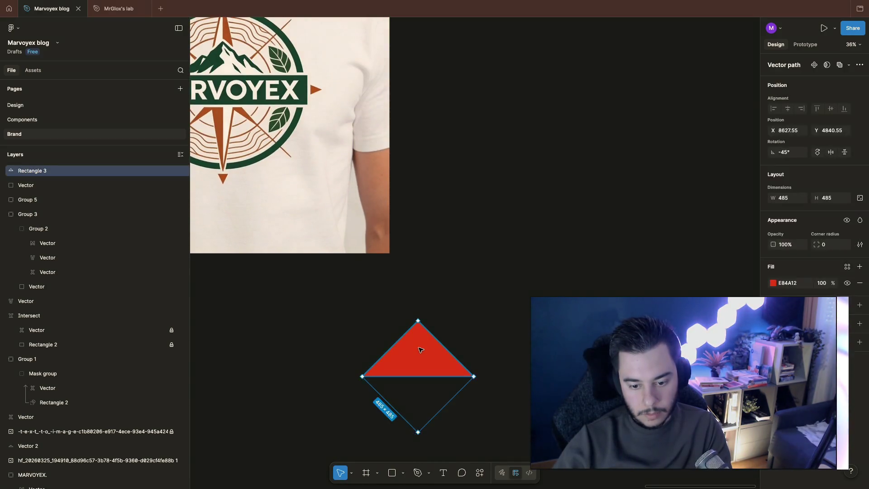
scroll(420, 350, down, 2)
mouse_move(448, 374)
mouse_down()
mouse_move(426, 336)
mouse_move(388, 333)
mouse_move(398, 351)
mouse_move(443, 353)
mouse_up()
click(524, 307)
scroll(525, 308, up, 5)
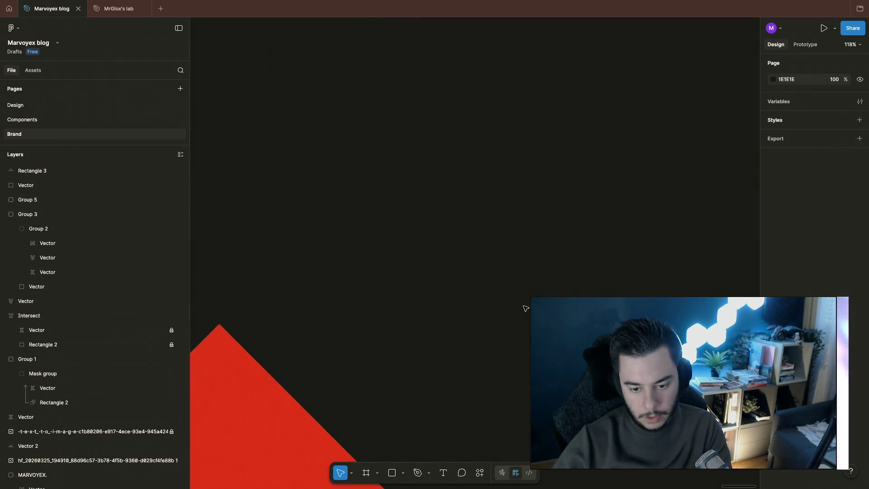
Draw a vertical line right of the triangle and set its length to 400
scroll(526, 309, down, 4)
scroll(520, 298, right, 1)
click(377, 474)
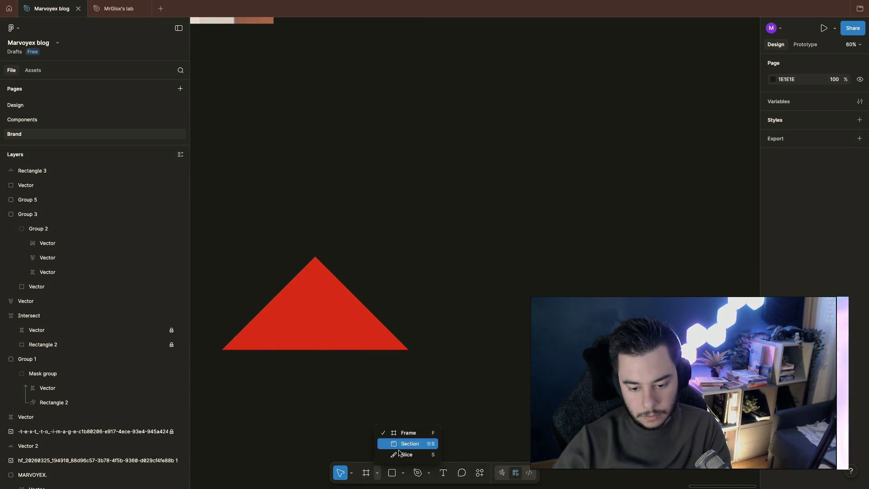
click(402, 474)
click(403, 474)
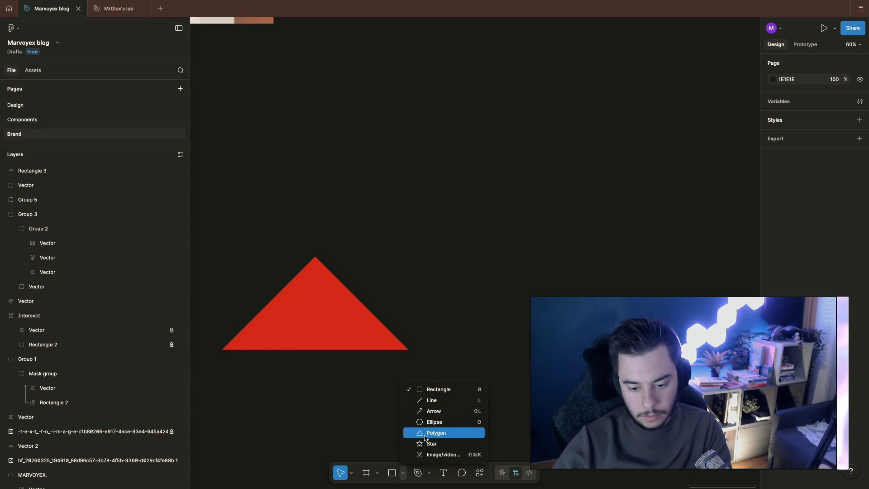
click(437, 401)
mouse_move(541, 135)
mouse_down()
mouse_move(542, 252)
mouse_move(542, 231)
mouse_move(541, 239)
mouse_up()
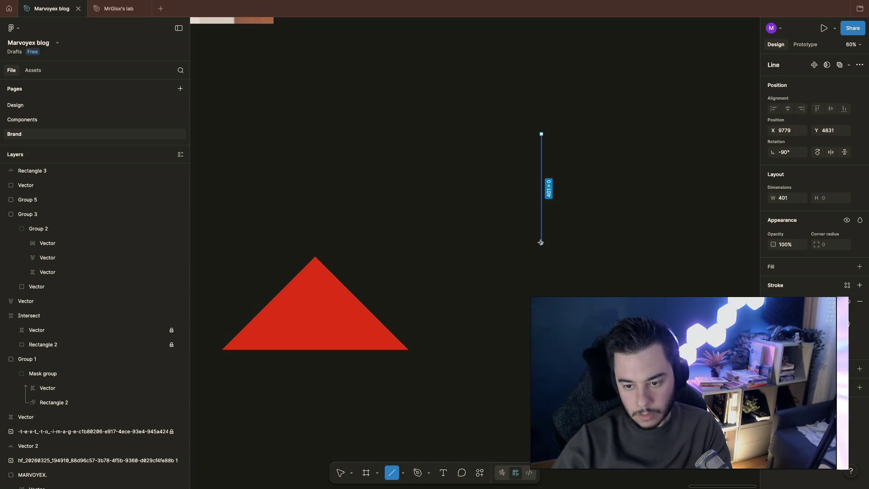
drag(541, 243, 541, 243)
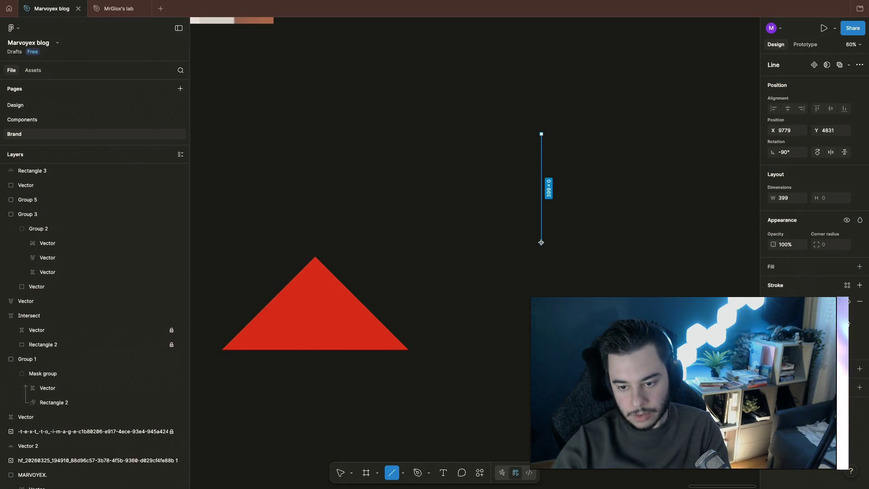
drag(541, 242, 541, 242)
scroll(613, 235, right, 5)
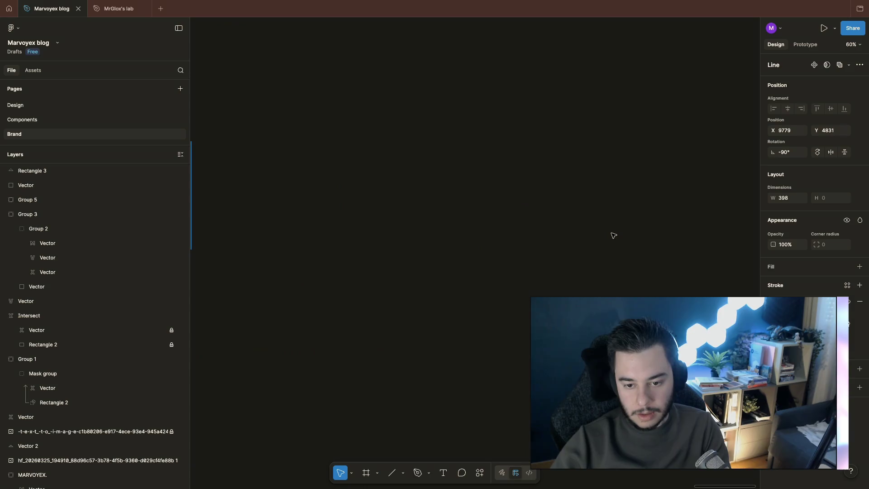
click(784, 198)
text(400)
click(486, 225)
Thicken the line's stroke, colour it the triangle's red, and duplicate it as Line 2
drag(224, 98, 350, 252)
scroll(438, 393, left, 3)
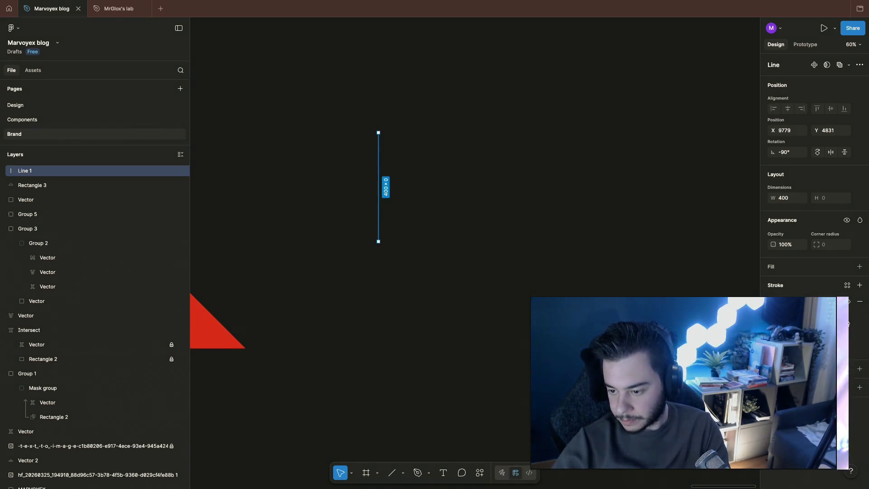
key(Up)
key(Up)
key(Up)
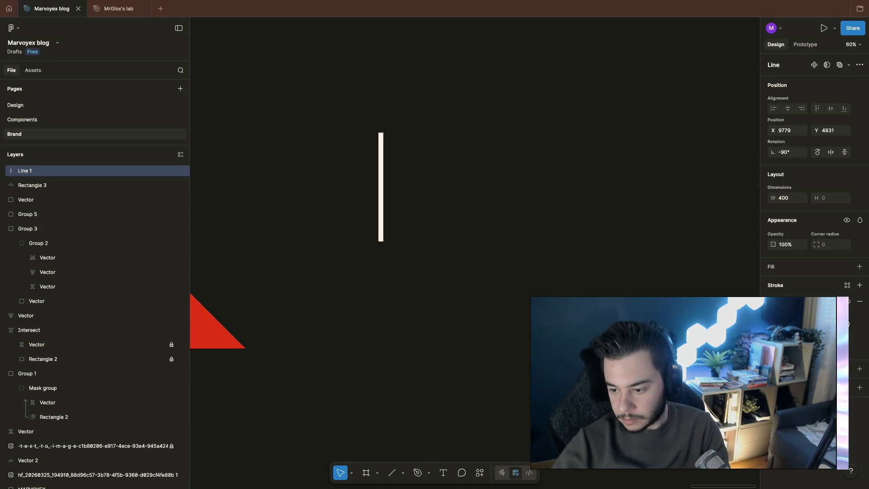
key(Up)
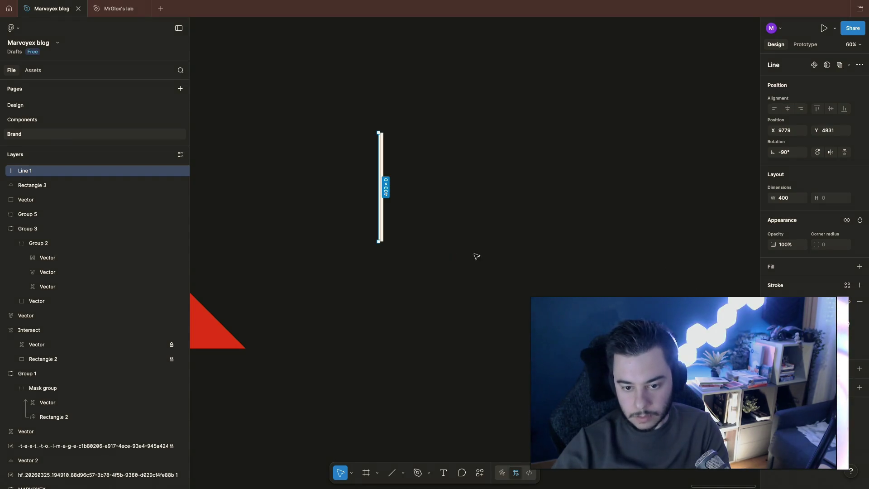
key(Up)
key(Up)
key(Up)
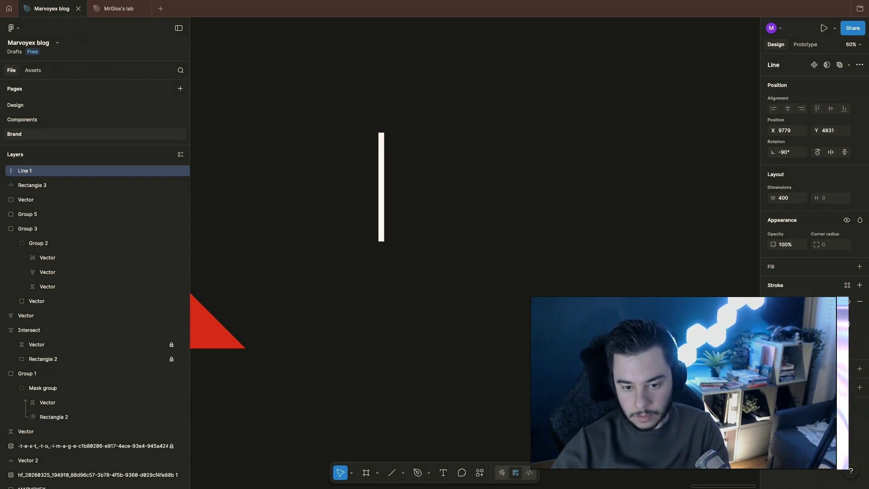
key(Up)
key(Up)
key(Up)
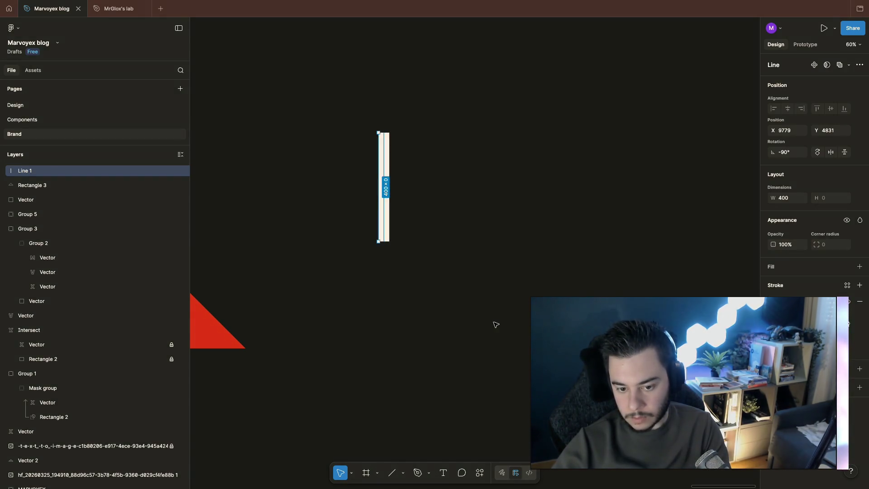
click(223, 336)
key(Escape)
scroll(502, 361, up, 5)
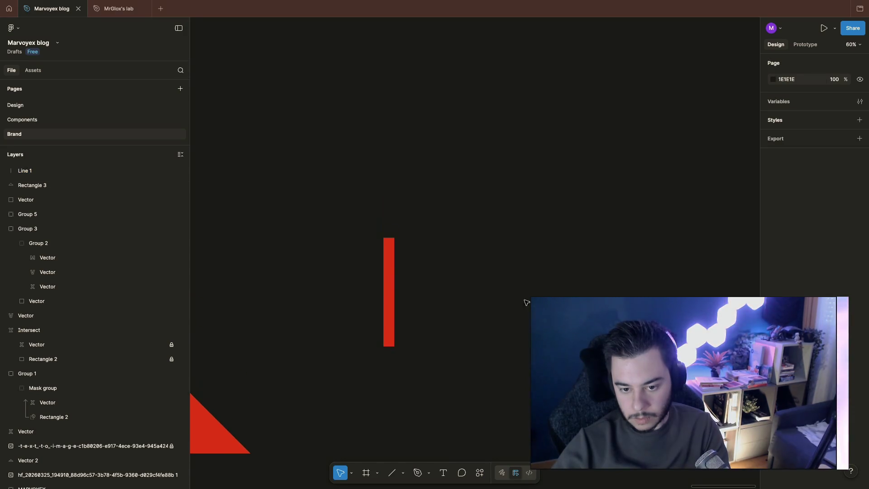
click(393, 272)
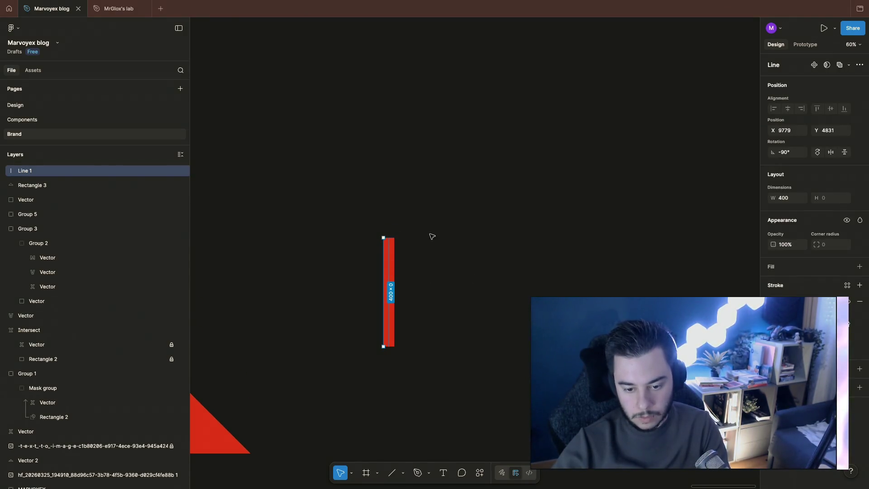
key(ctrl+d)
Rotate the copied red line horizontal so the two lines form a cross
drag(385, 235, 385, 234)
key(ctrl+z)
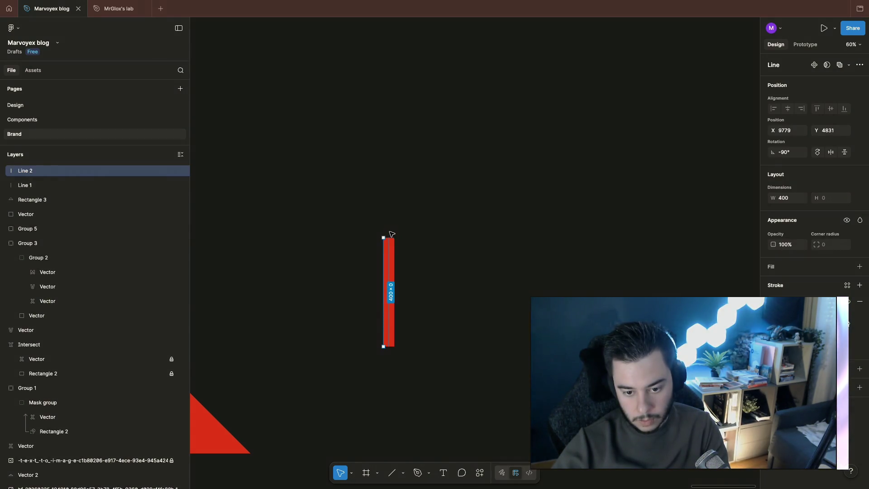
mouse_move(388, 233)
mouse_down()
mouse_move(471, 254)
mouse_move(474, 301)
mouse_up()
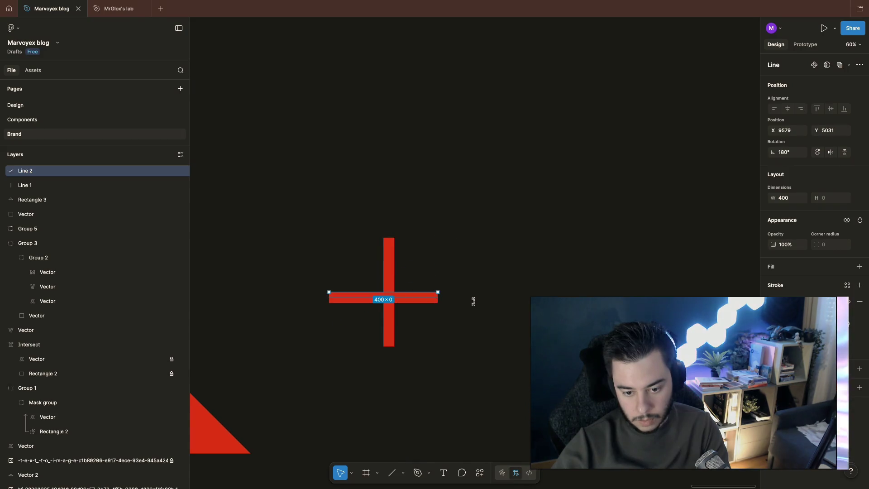
click(498, 304)
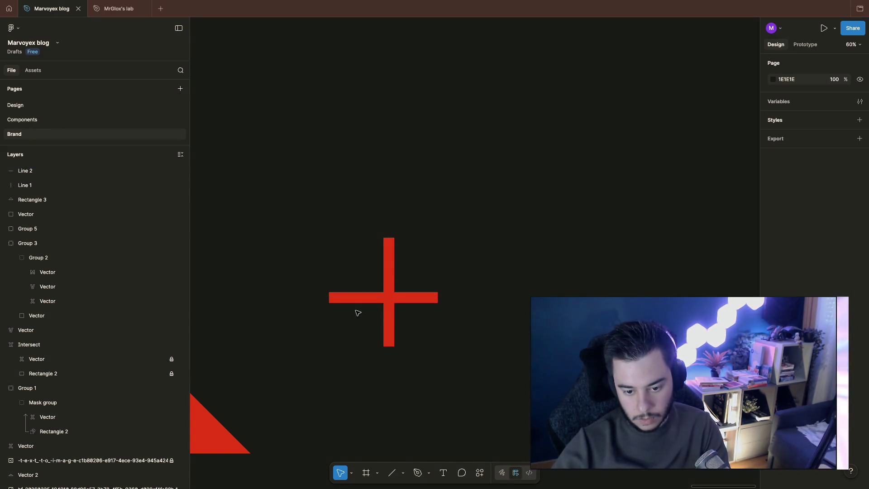
Duplicate the cross and rotate the copy diagonally into a four-line asterisk, then switch to the browser
scroll(357, 303, down, 2)
scroll(358, 303, left, 2)
drag(386, 215, 546, 327)
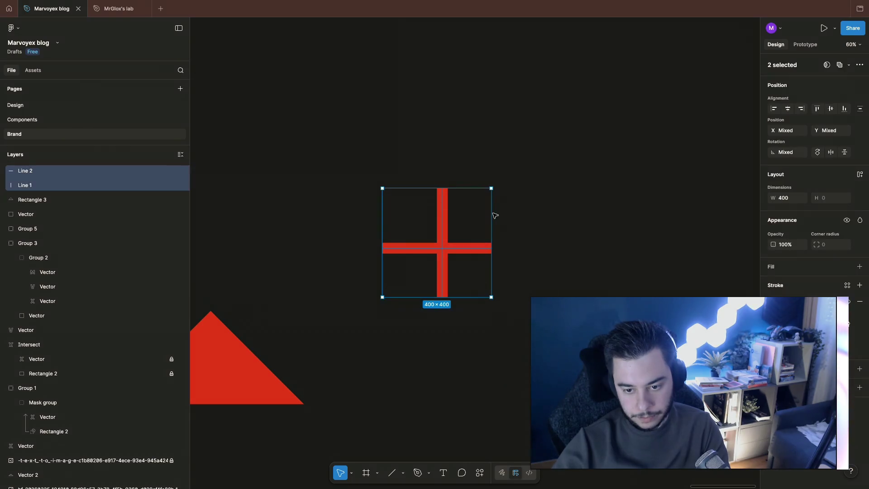
key(ctrl+d)
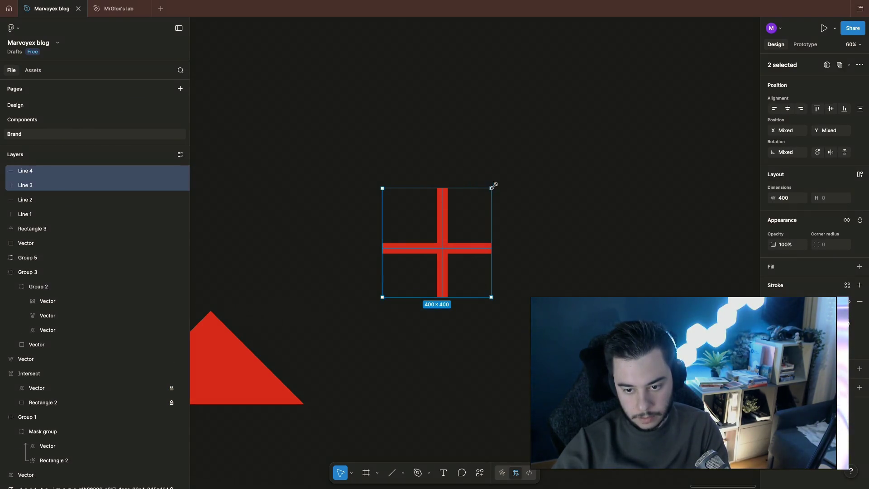
mouse_move(494, 185)
mouse_down()
mouse_move(507, 258)
mouse_move(487, 283)
mouse_move(434, 302)
mouse_up()
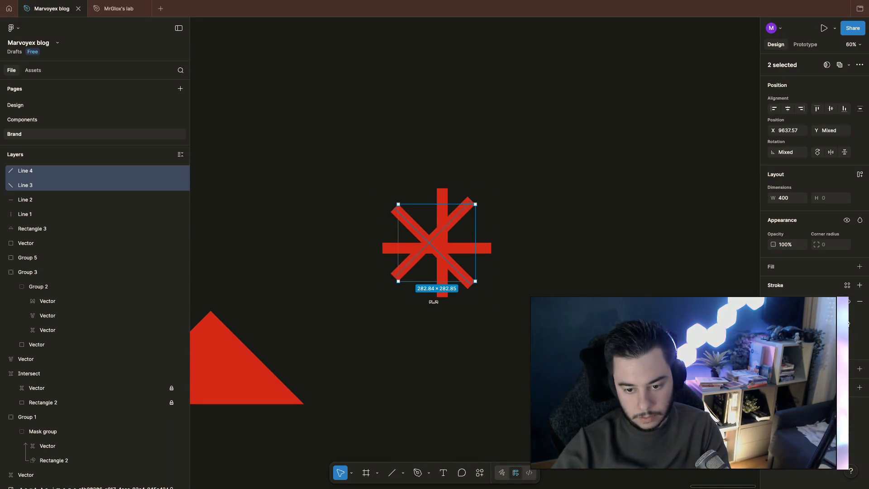
click(518, 345)
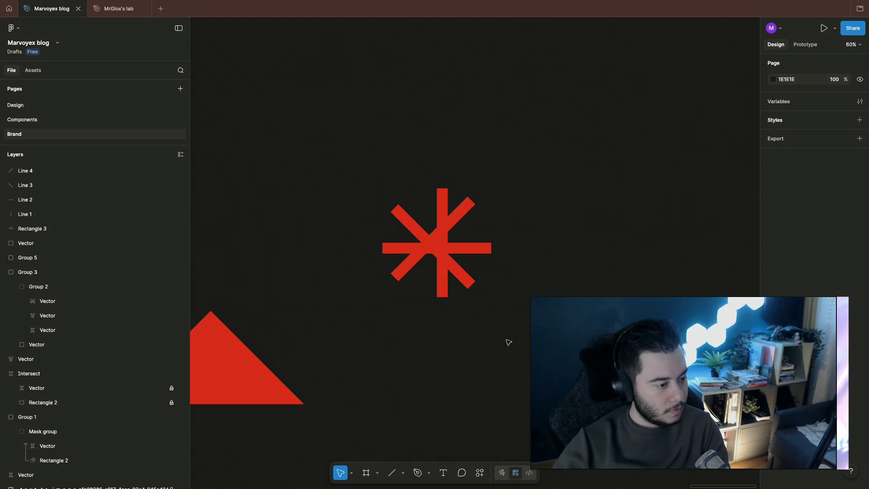
key(super+Tab)
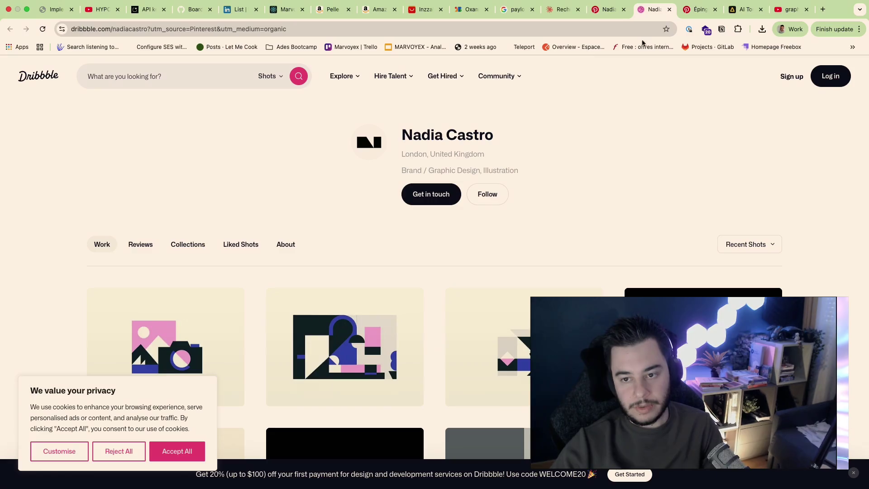
Load the Marvoyex homepage at localhost:3000 in the Pinterest tab
click(701, 10)
click(542, 28)
text(lo)
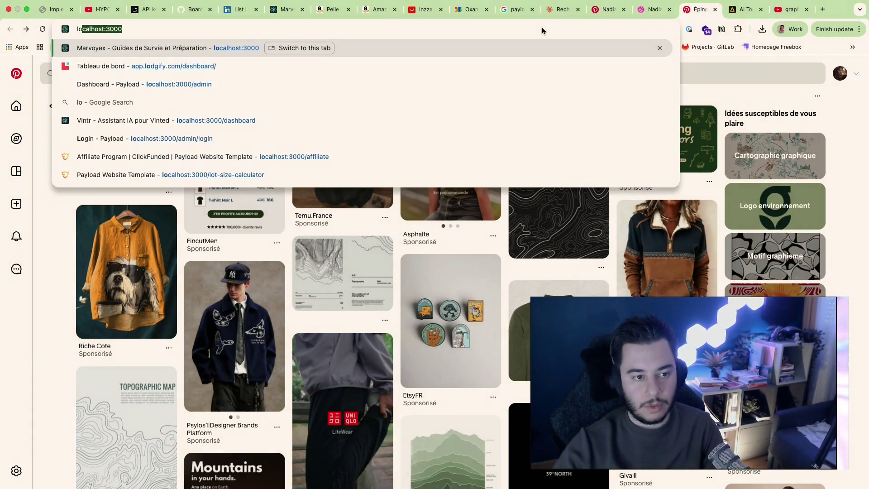
key(Return)
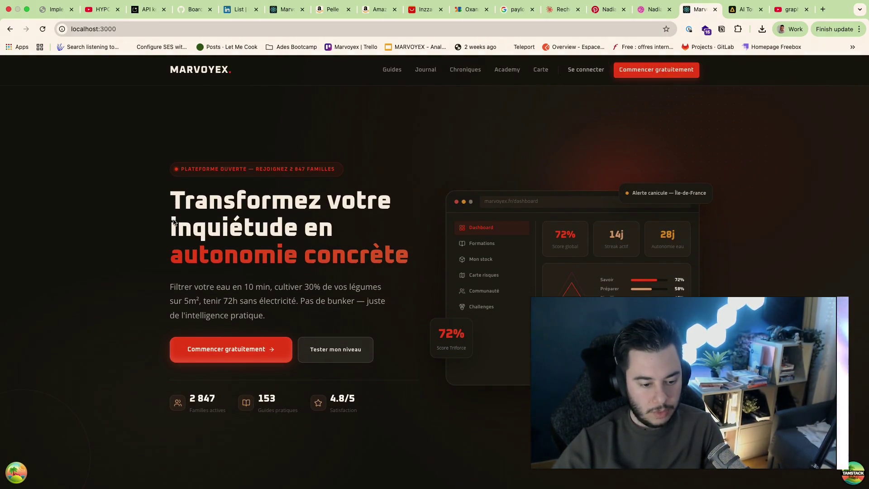
Select and review the 'Transformez votre inquiétude en autonomie concrète' hero heading and paragraph
drag(228, 195, 229, 317)
click(229, 312)
drag(266, 201, 306, 229)
click(326, 334)
drag(210, 240, 215, 353)
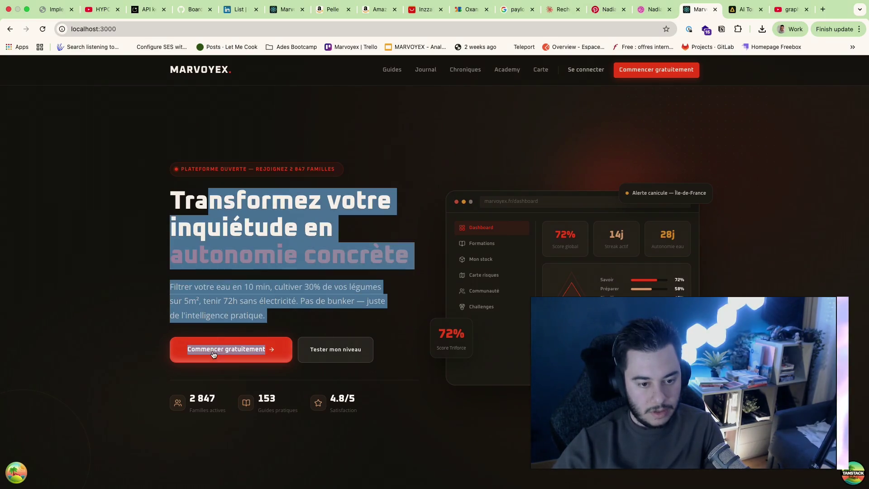
click(362, 235)
mouse_move(251, 223)
mouse_down()
mouse_move(260, 302)
mouse_move(281, 312)
mouse_up()
click(318, 301)
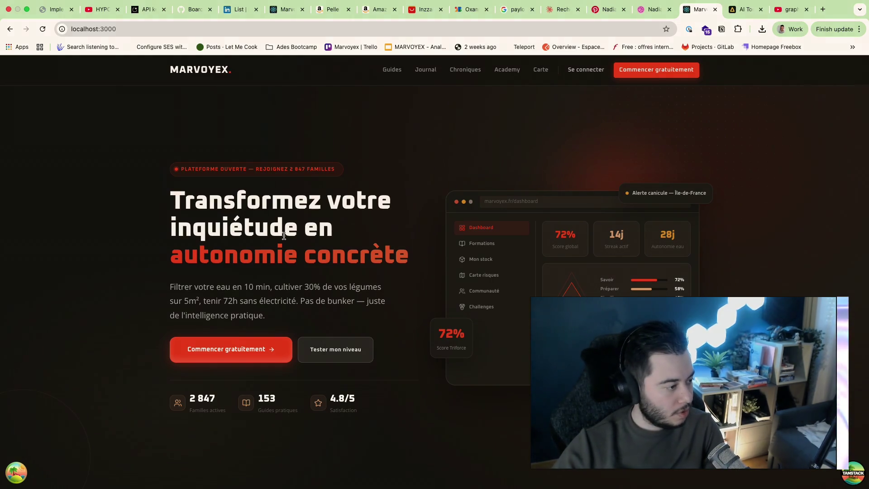
scroll(290, 220, down, 5)
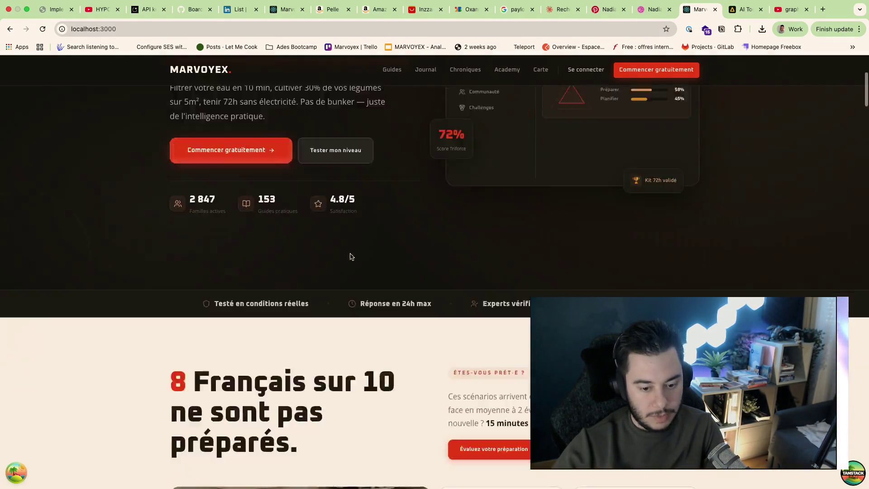
scroll(349, 254, up, 6)
drag(156, 208, 387, 314)
click(386, 315)
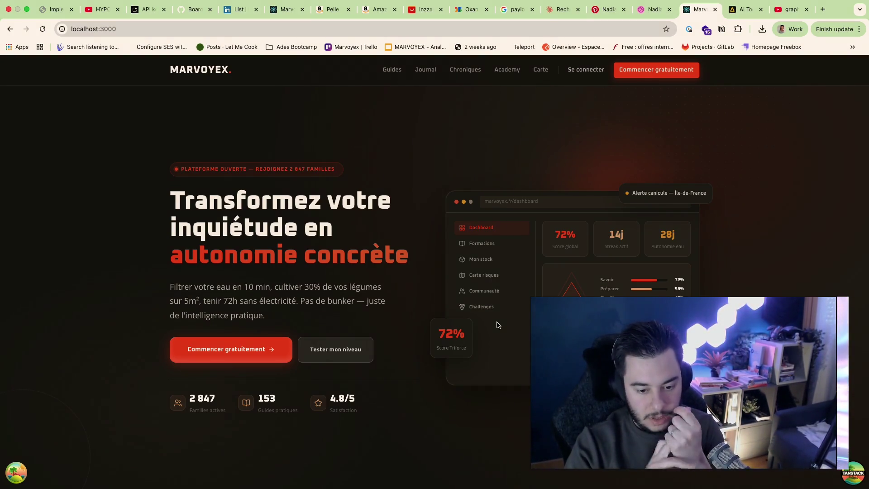
scroll(221, 212, down, 2)
scroll(220, 212, up, 2)
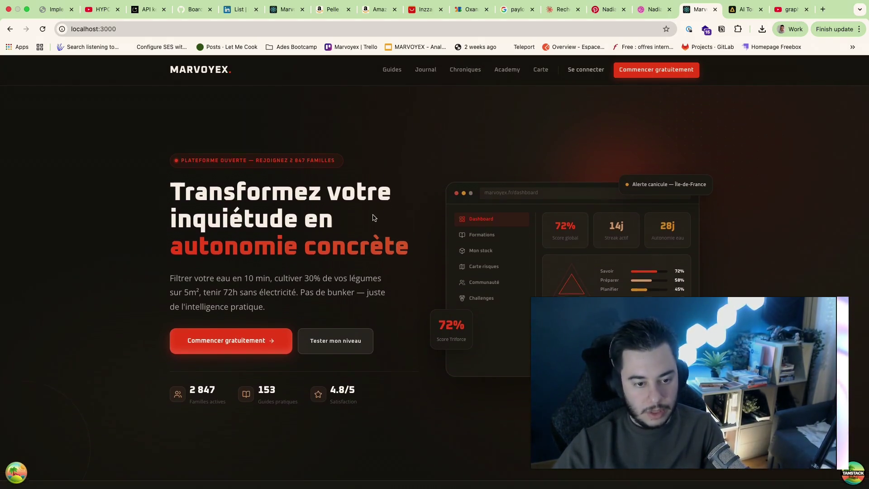
scroll(374, 217, down, 5)
scroll(371, 217, up, 3)
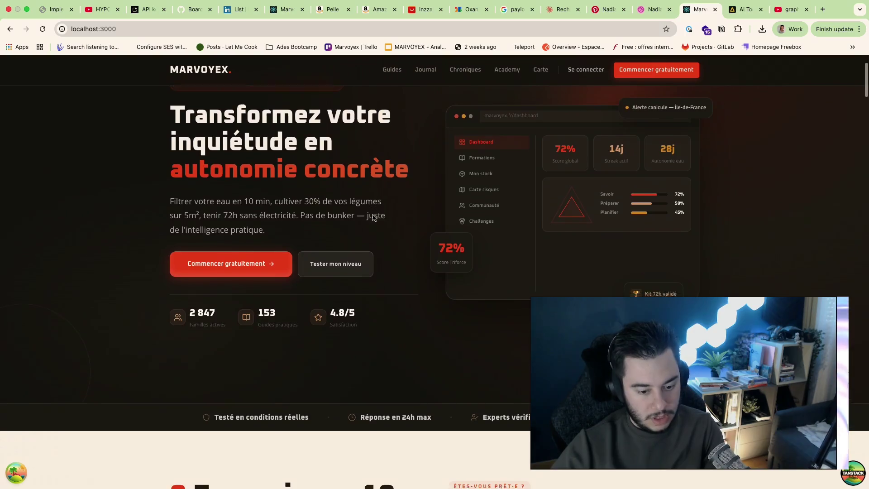
scroll(373, 217, down, 10)
scroll(374, 218, up, 1)
drag(306, 192, 314, 252)
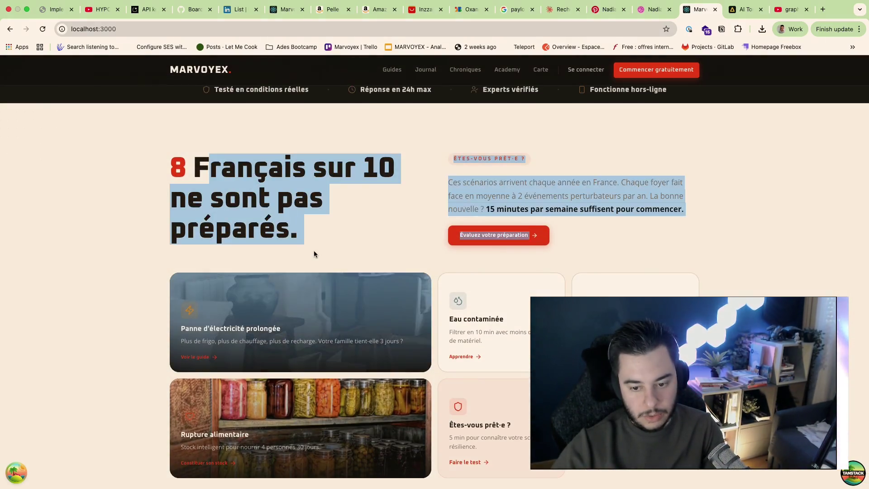
click(314, 253)
scroll(315, 252, down, 12)
scroll(315, 254, up, 15)
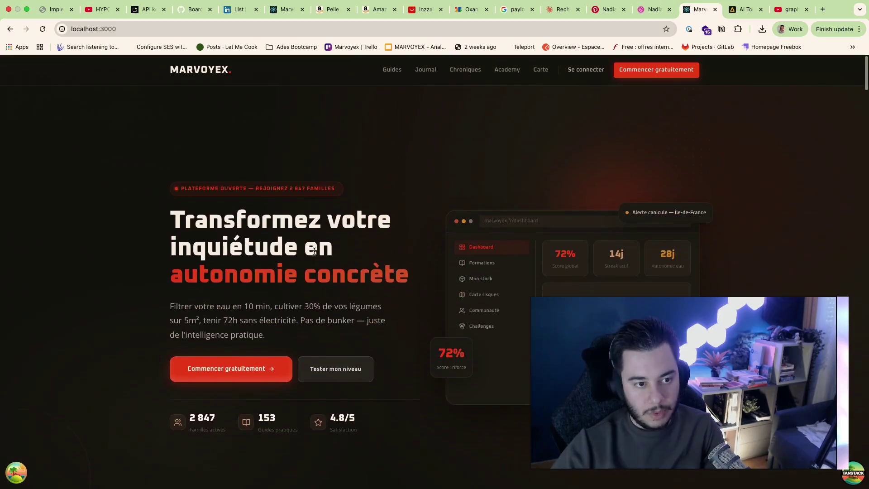
scroll(316, 254, down, 12)
scroll(315, 253, up, 2)
scroll(315, 253, down, 6)
scroll(315, 254, up, 6)
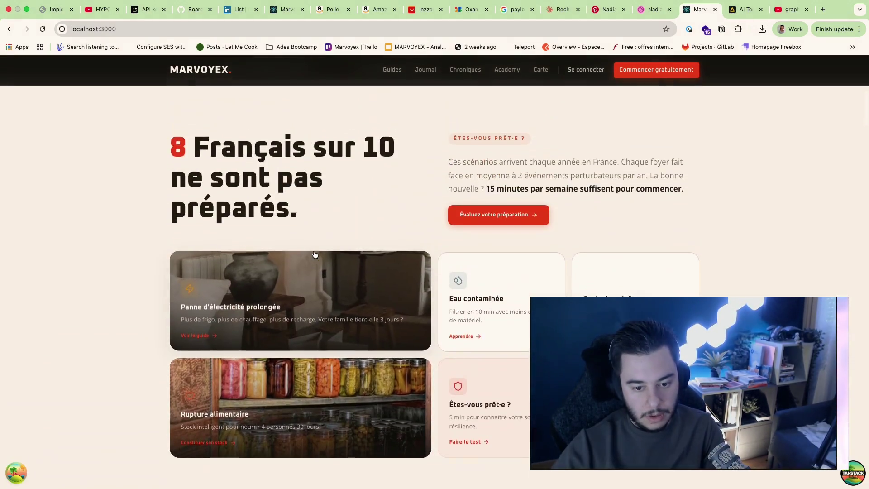
scroll(430, 296, down, 12)
scroll(431, 296, up, 2)
scroll(431, 296, down, 10)
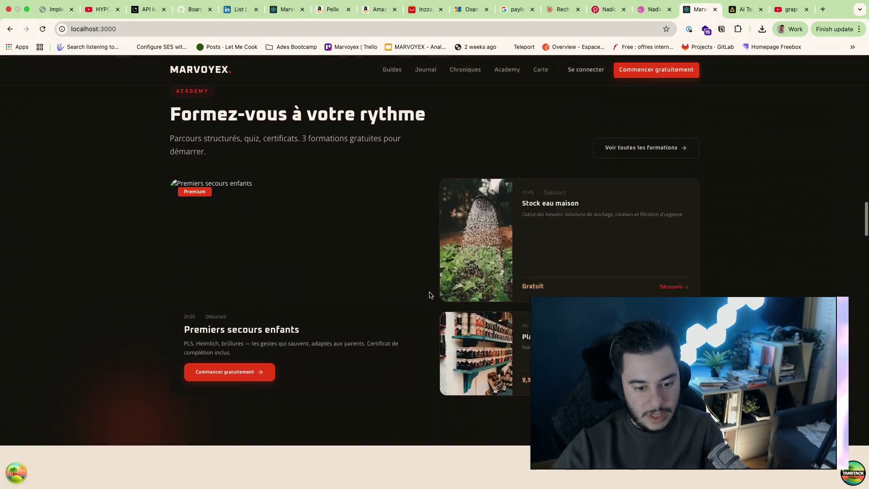
scroll(430, 293, up, 4)
scroll(429, 292, down, 12)
scroll(429, 291, up, 3)
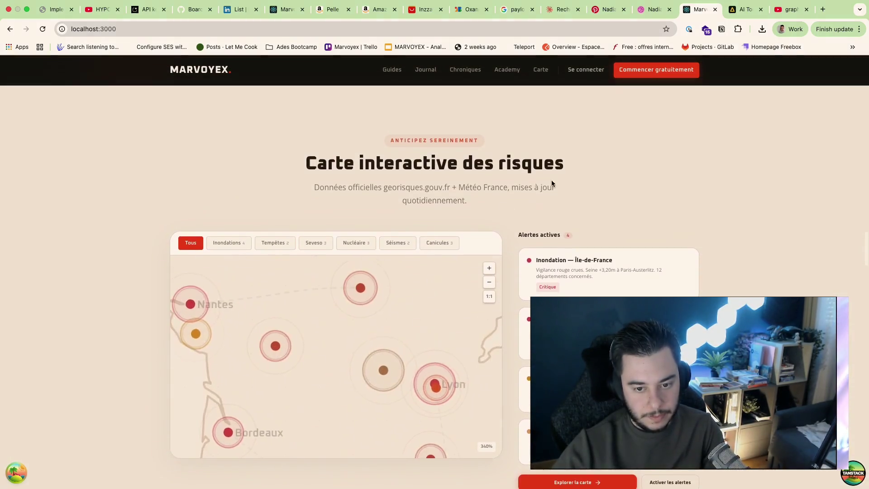
scroll(722, 192, down, 12)
scroll(722, 194, down, 5)
scroll(722, 194, up, 4)
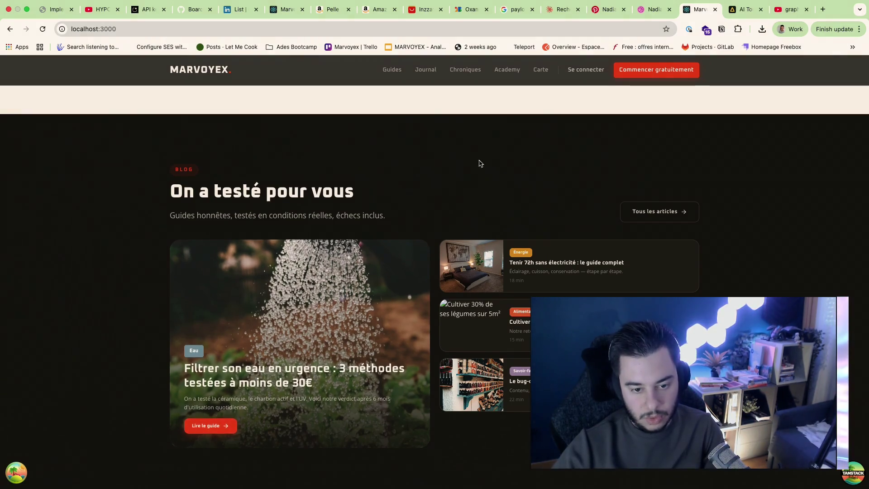
scroll(703, 248, down, 10)
scroll(700, 196, up, 1)
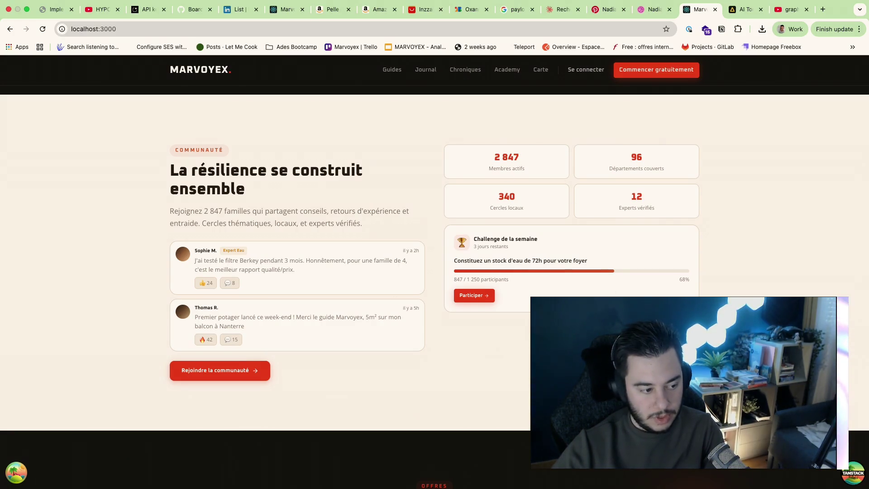
scroll(797, 220, down, 10)
scroll(797, 220, up, 1)
scroll(797, 219, down, 10)
scroll(797, 219, down, 3)
scroll(797, 220, up, 4)
scroll(797, 220, down, 1)
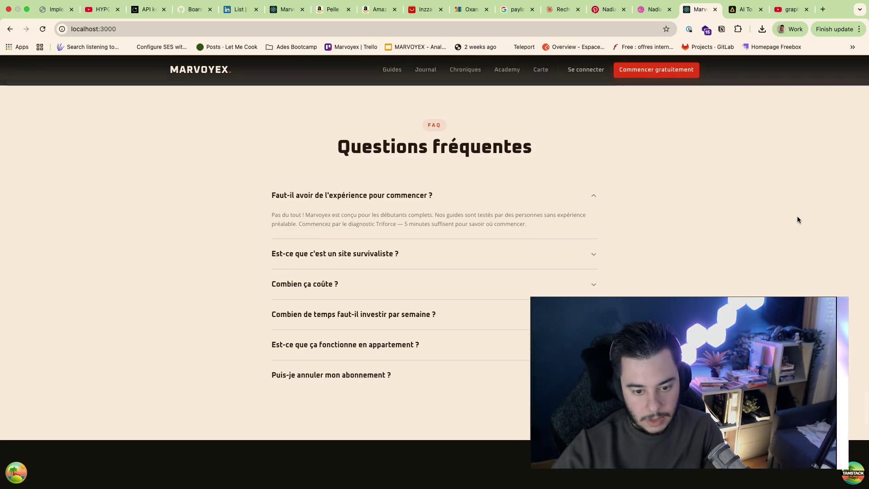
scroll(798, 220, down, 5)
scroll(796, 219, up, 1)
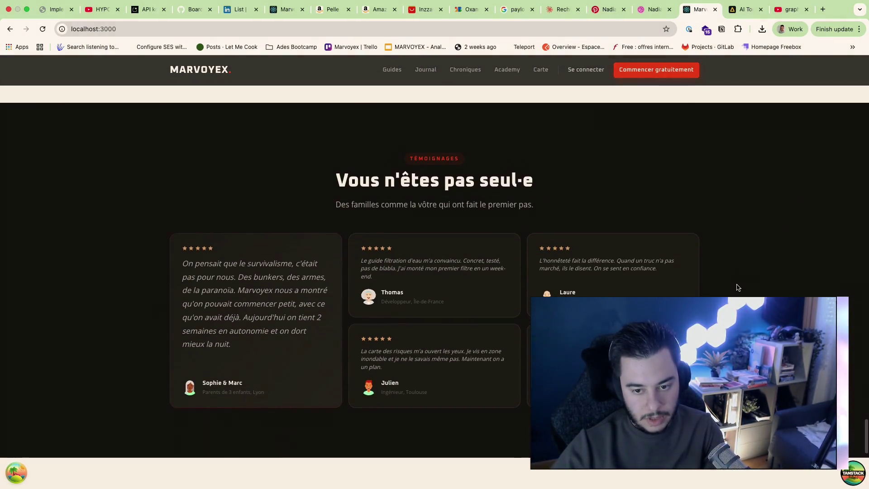
scroll(738, 288, down, 8)
scroll(738, 288, up, 20)
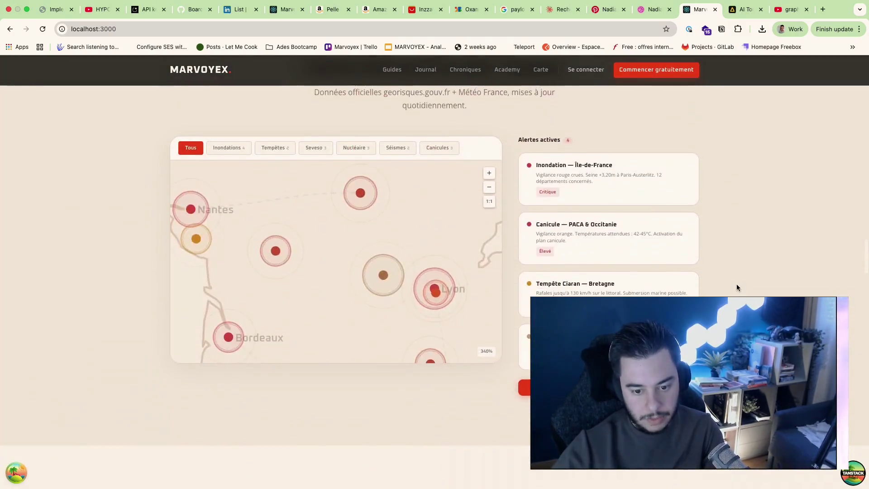
scroll(737, 286, up, 12)
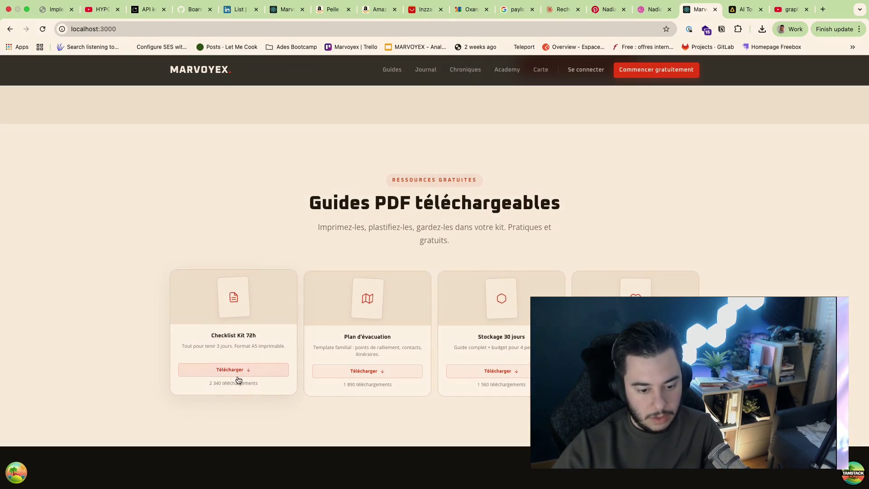
scroll(590, 152, up, 15)
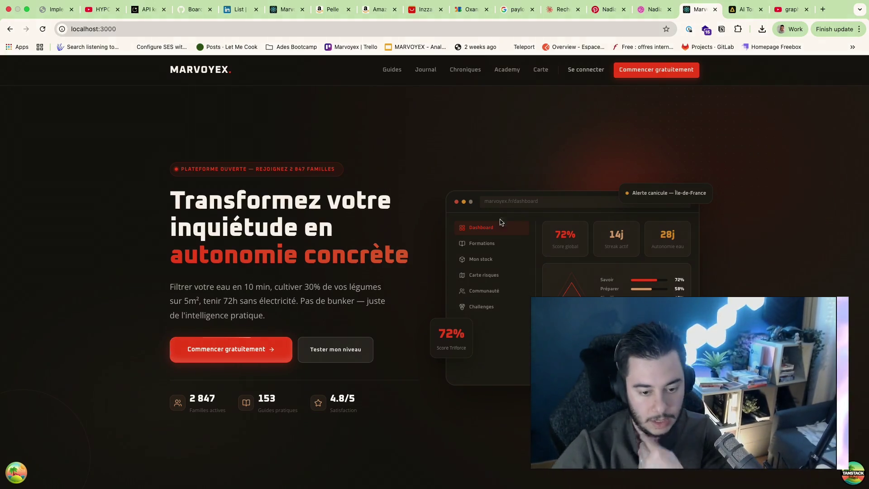
scroll(398, 219, down, 10)
scroll(398, 219, up, 10)
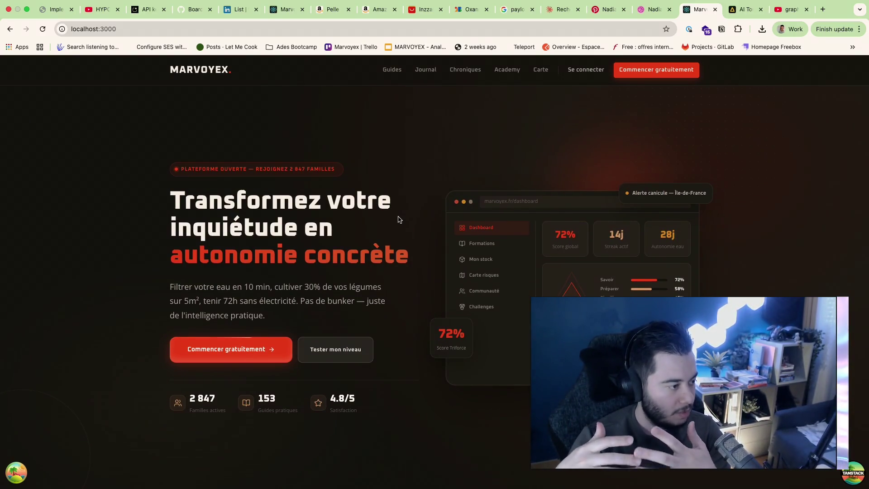
scroll(397, 293, down, 3)
scroll(397, 294, up, 3)
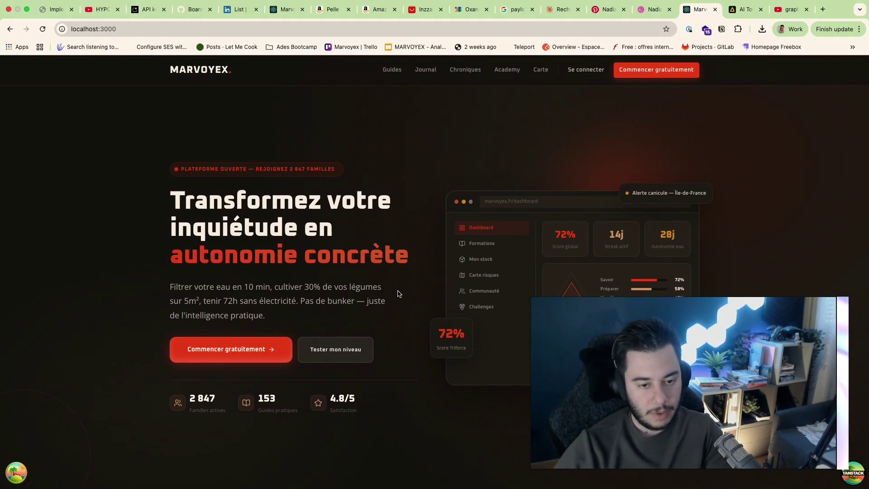
scroll(398, 346, down, 15)
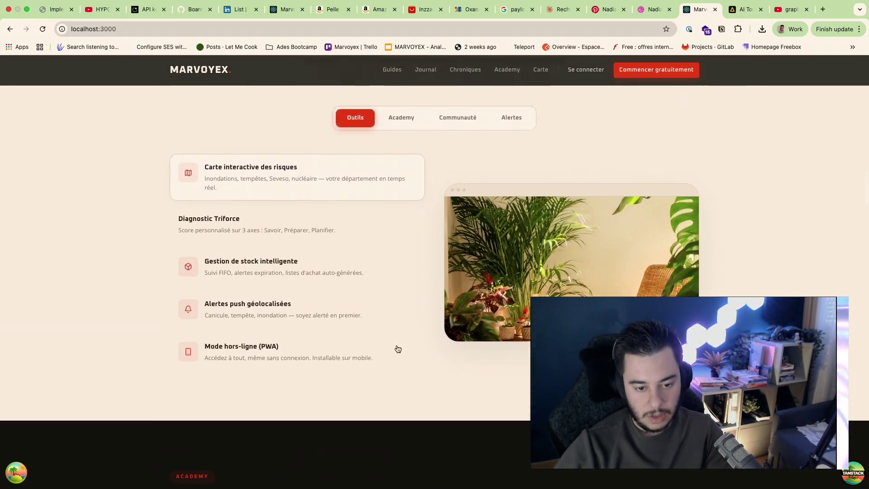
scroll(401, 169, up, 5)
Navigate the browser to localhost:3000/map
click(154, 24)
key(Right)
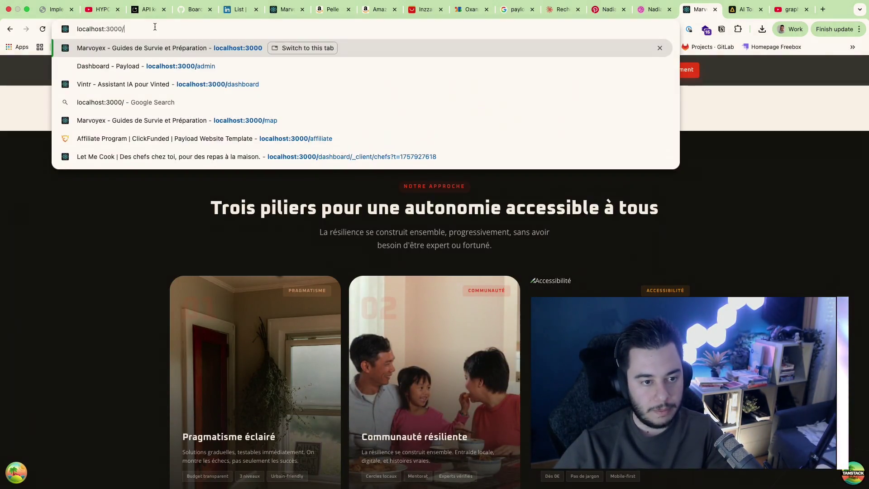
text(map)
key(BackSpace)
key(BackSpace)
key(BackSpace)
text(/map)
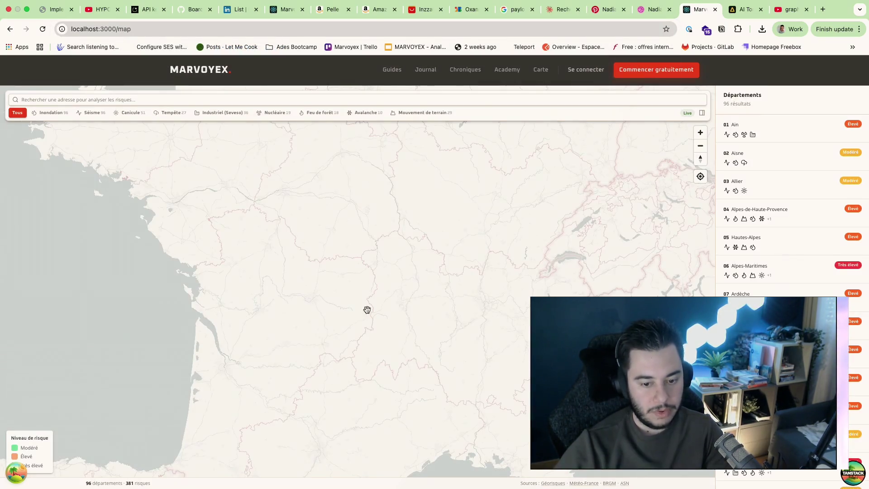
Pan the map toward Normandy and apply the Nucléaire risk filter
scroll(346, 182, down, 2)
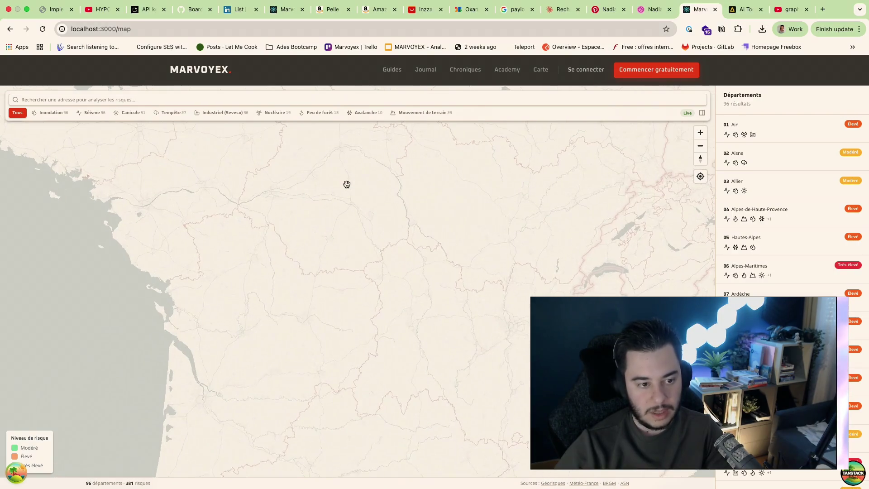
drag(348, 184, 351, 385)
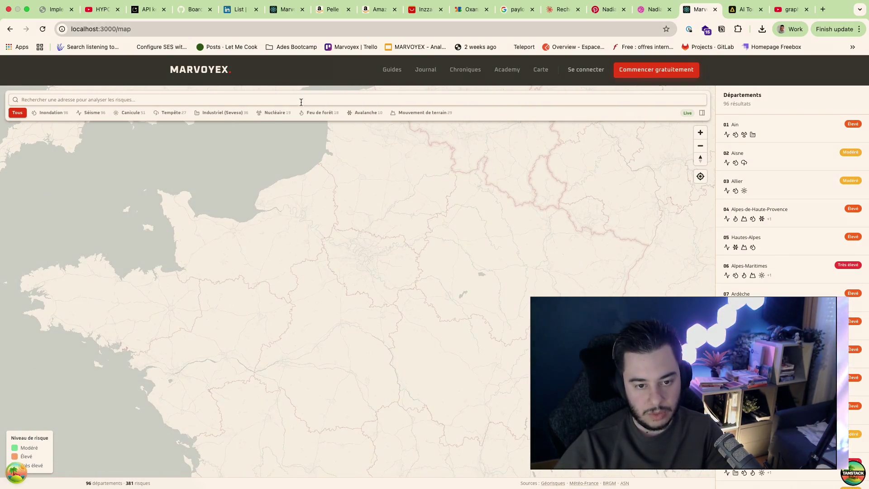
click(273, 112)
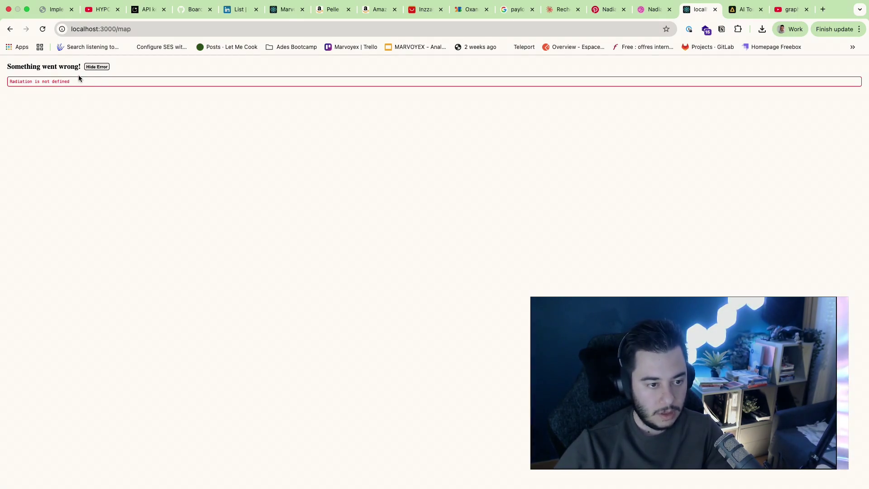
In Warp, search the terminal output for 'Radiation is not defined'
key(ctrl+Left)
key(ctrl+Left)
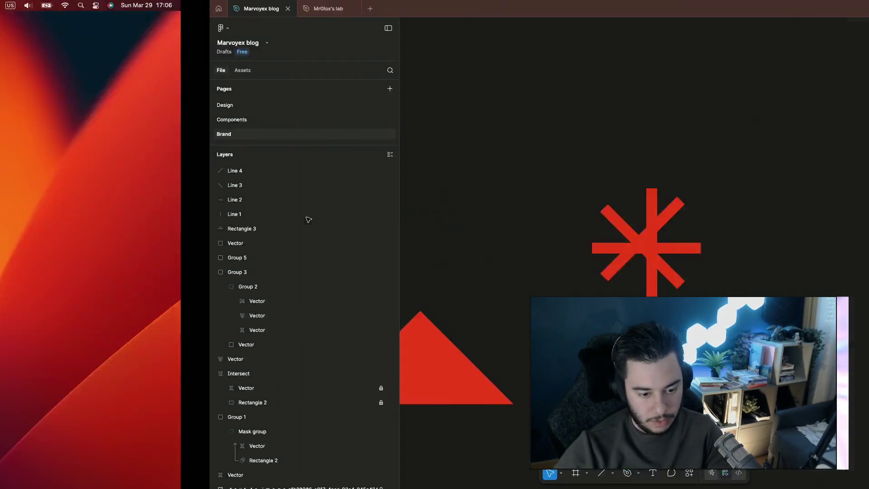
key(super+shift+f)
text(Radiation is not defined)
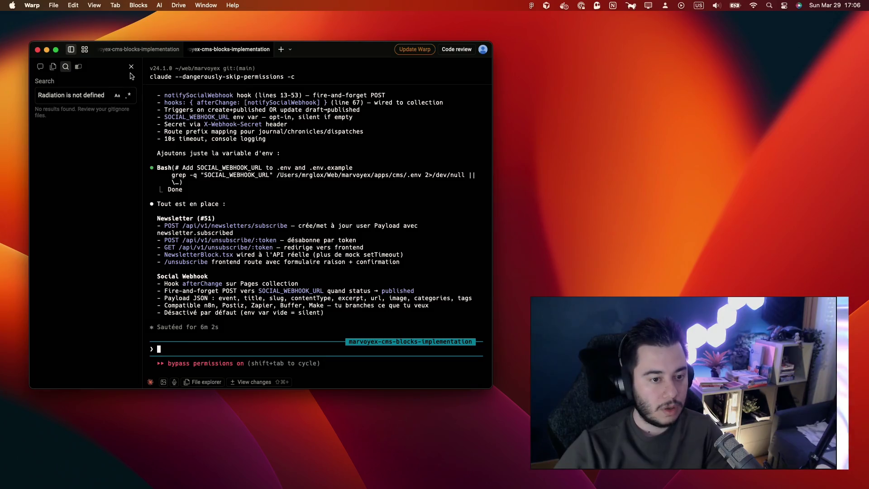
Send Claude /sc:troubleshoot with the pasted error in the first tab, then return to Chrome
key(super+shift+bracketleft)
text(/sc:troubleshoot)
key(super+v)
key(Return)
key(ctrl+Right)
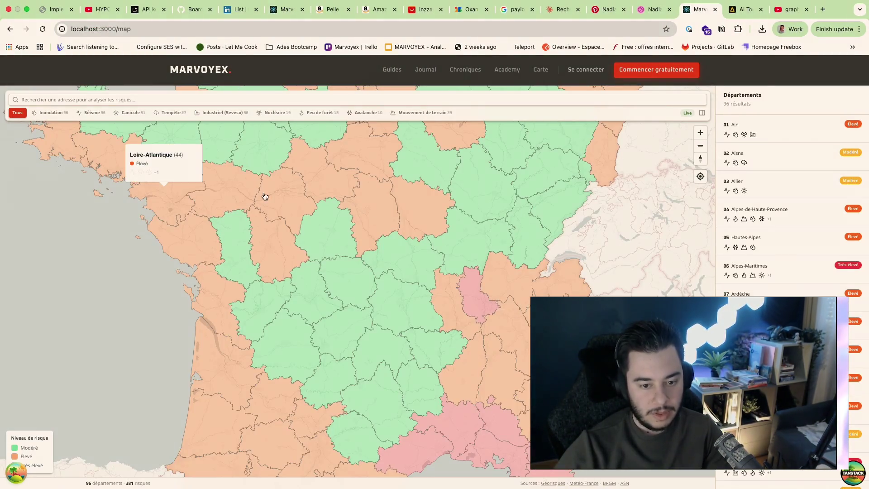
Filter the map by Inondation, then Séisme, then Industriel (Seveso) risks
scroll(263, 254, up, 3)
click(51, 112)
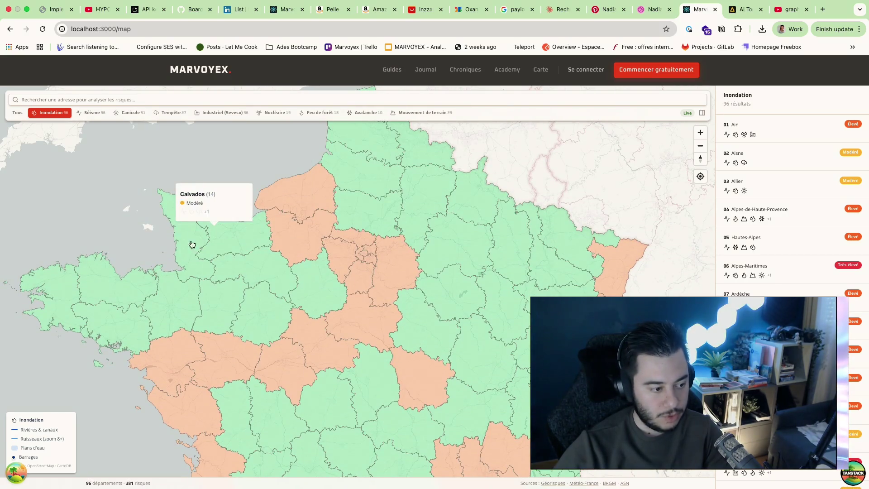
click(92, 112)
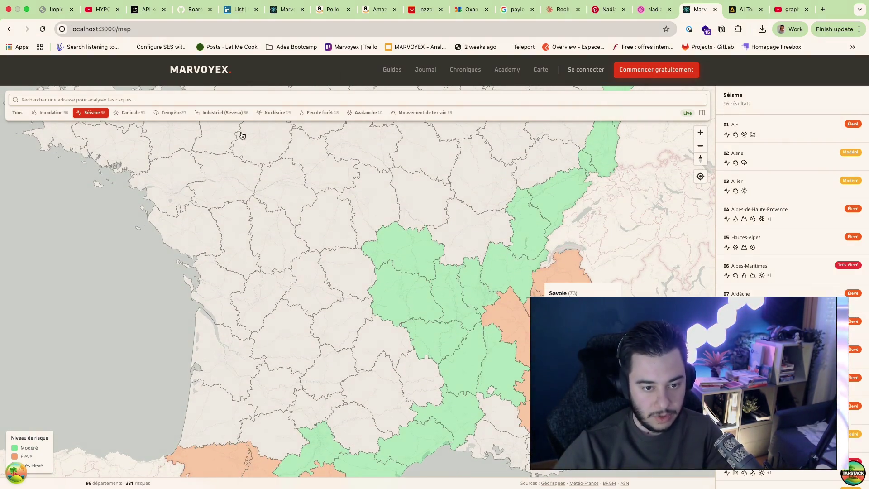
click(207, 114)
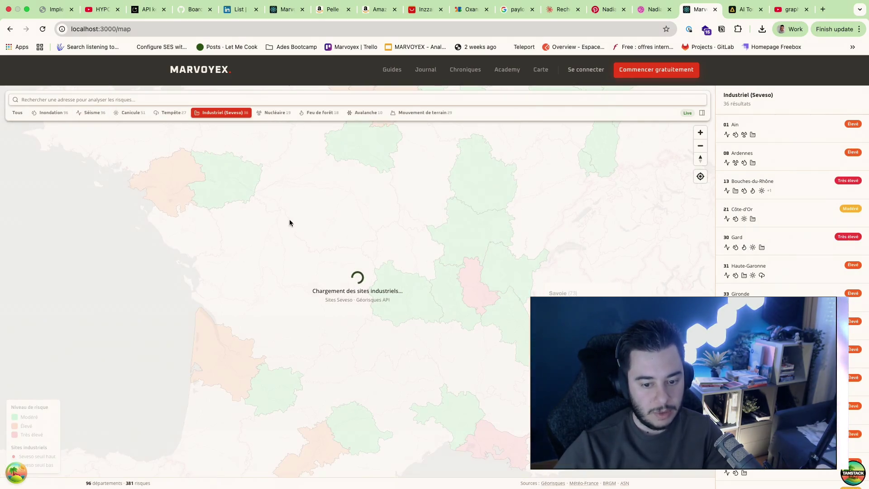
Pan across France, apply Nucléaire, and copy the resulting MapStatusbar error text
drag(340, 210, 356, 376)
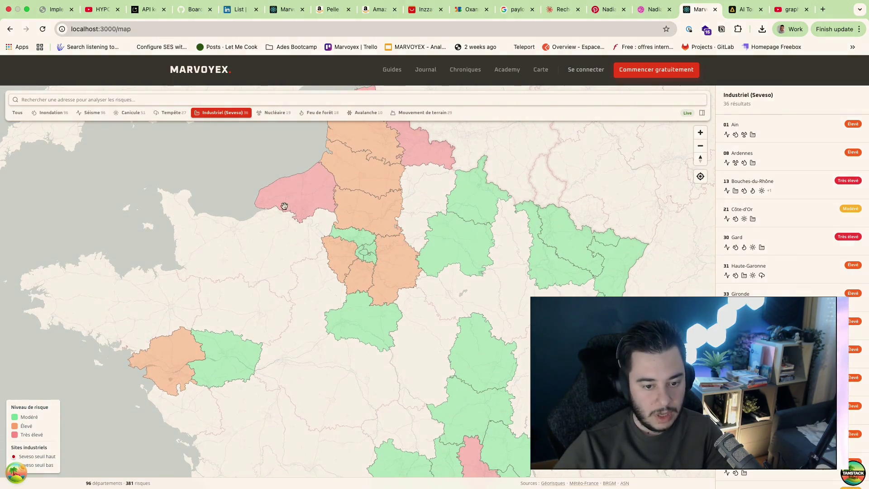
mouse_move(271, 208)
mouse_move(311, 287)
mouse_down()
mouse_move(311, 231)
mouse_move(299, 273)
mouse_up()
drag(400, 270, 394, 155)
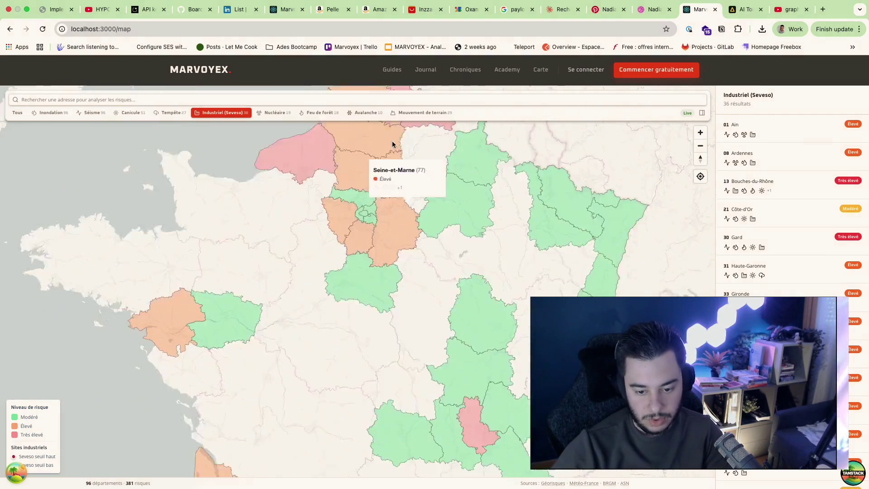
drag(367, 344, 368, 207)
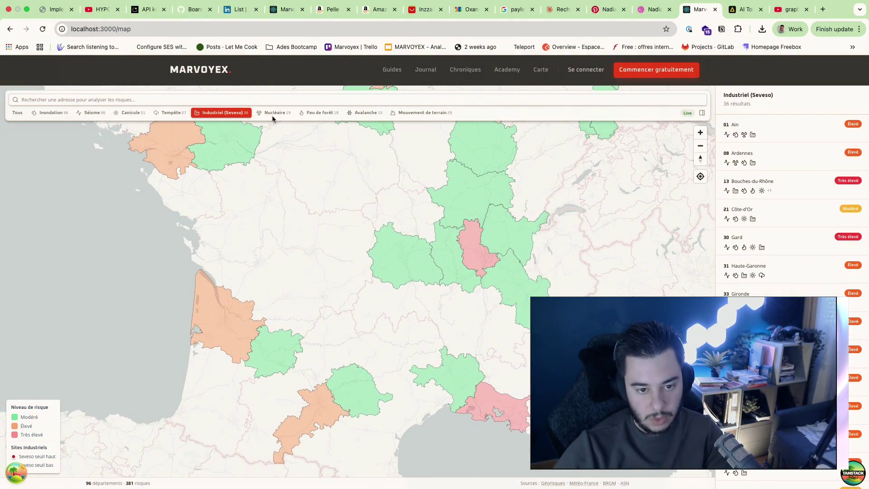
click(273, 116)
drag(89, 86, 6, 86)
key(super+c)
key(super+Tab)
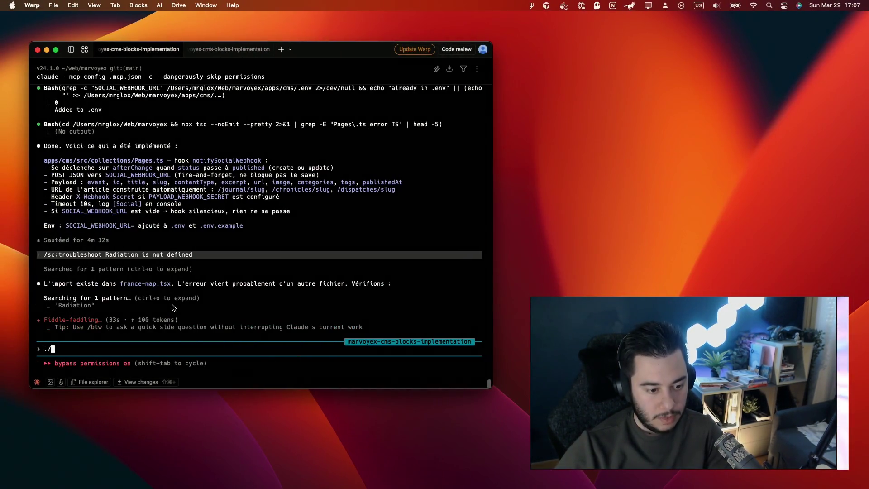
Send /sc:troubleshoot with the MapStatusbar error, then go back and forward to reload the map
text(/sc:troubleshoot)
key(super+v)
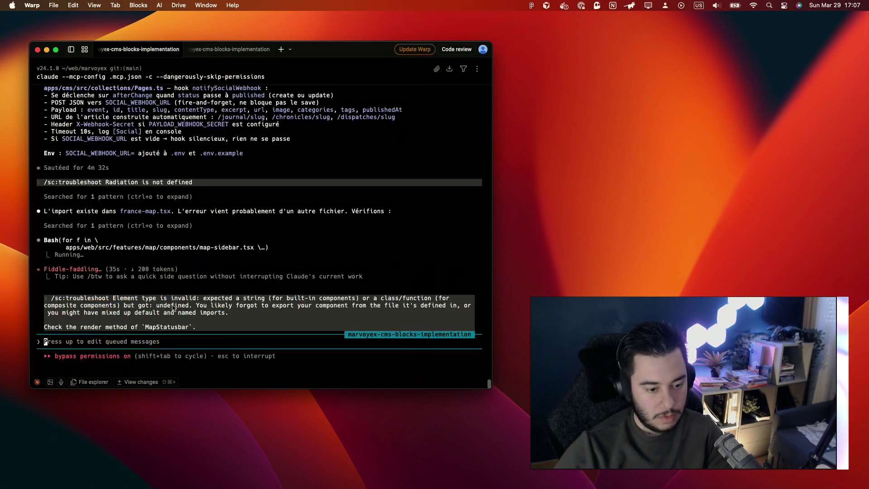
key(super+Tab)
key(super+bracketleft)
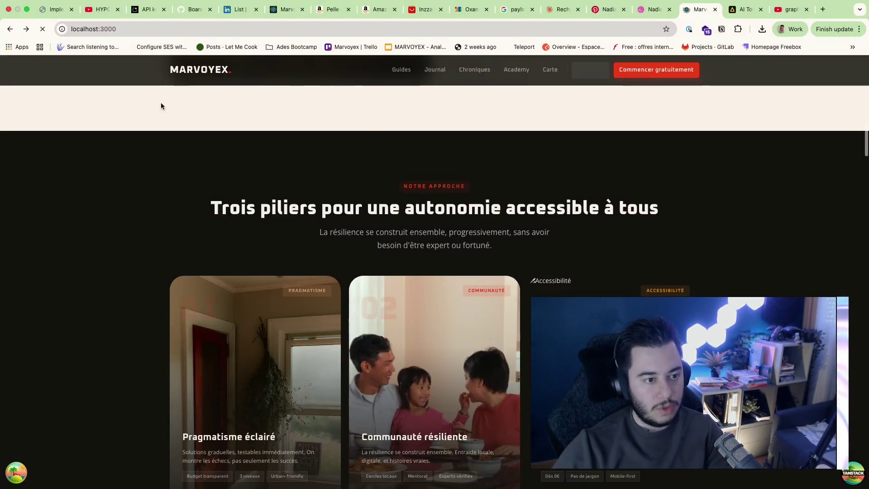
key(super+bracketright)
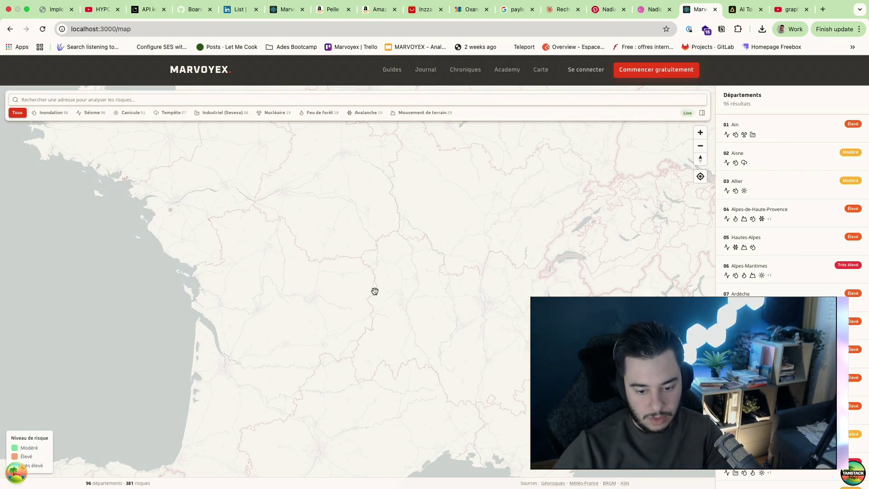
Pan around France and filter the map to Feu de forêt risks
drag(406, 343, 409, 233)
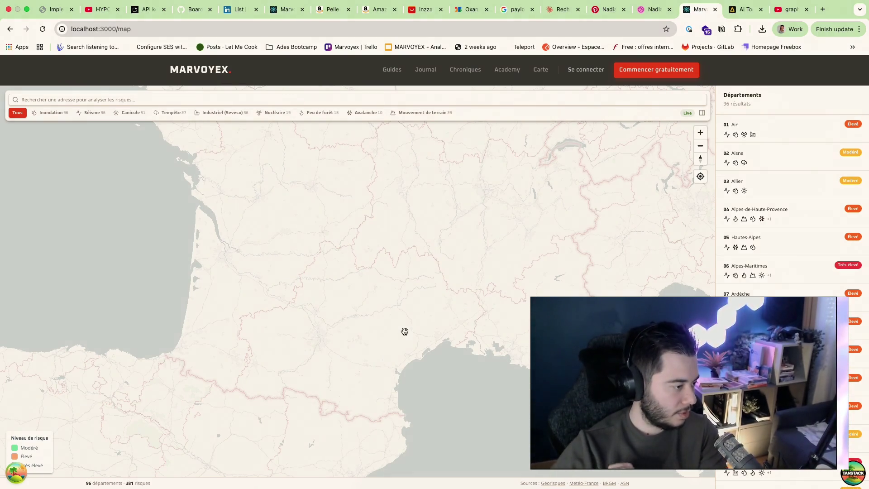
drag(427, 263, 398, 402)
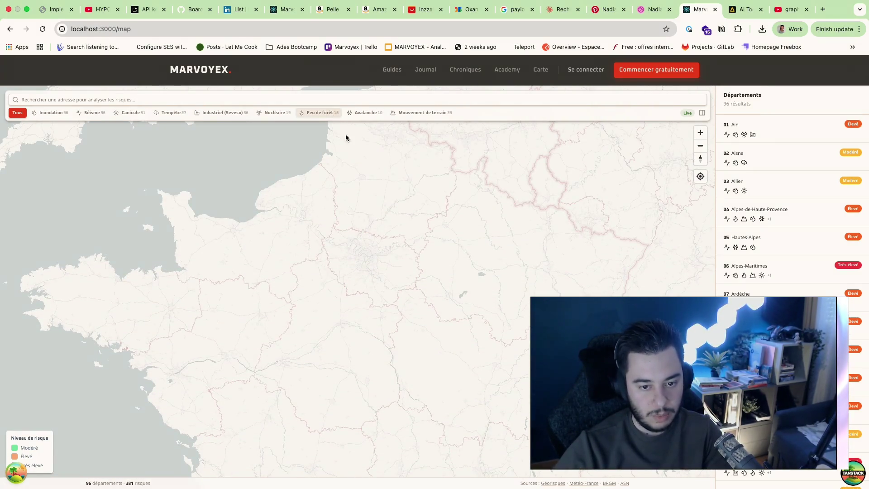
click(321, 112)
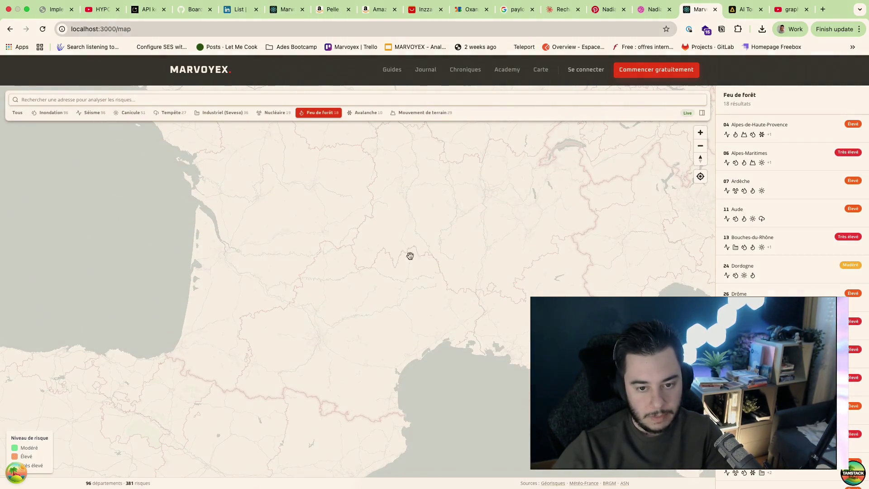
Pan toward the Atlantic coast and place an analysis point in central France
drag(410, 231, 411, 342)
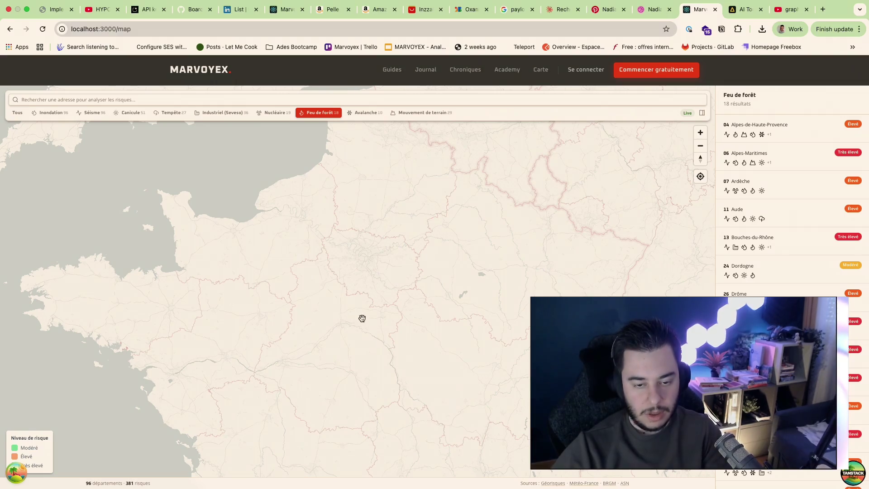
click(209, 98)
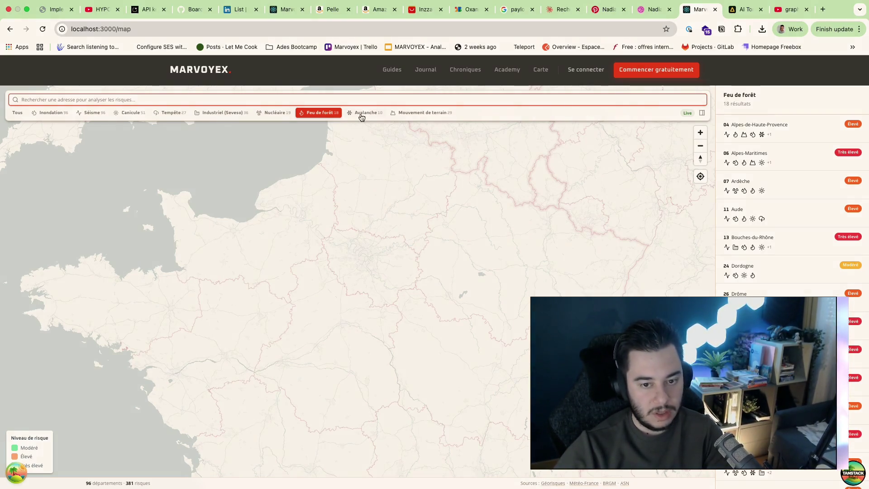
click(323, 310)
mouse_move(323, 310)
mouse_down()
mouse_move(320, 225)
mouse_move(330, 284)
mouse_move(347, 216)
mouse_up()
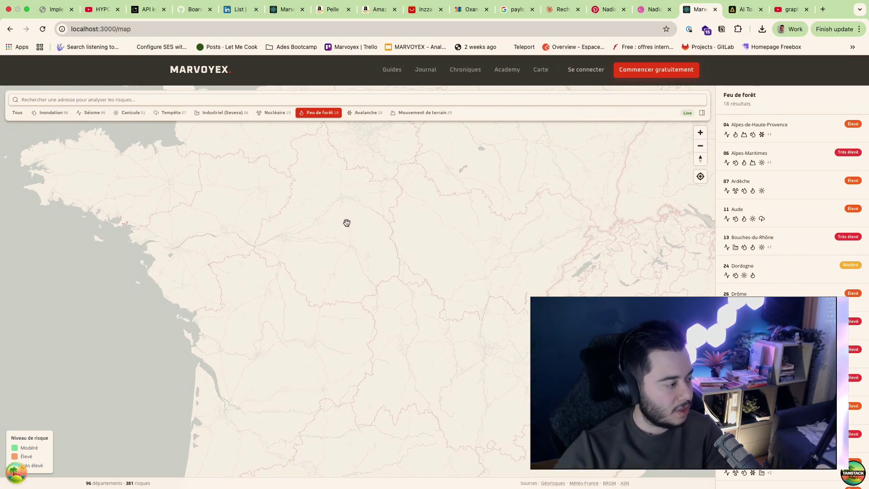
click(347, 223)
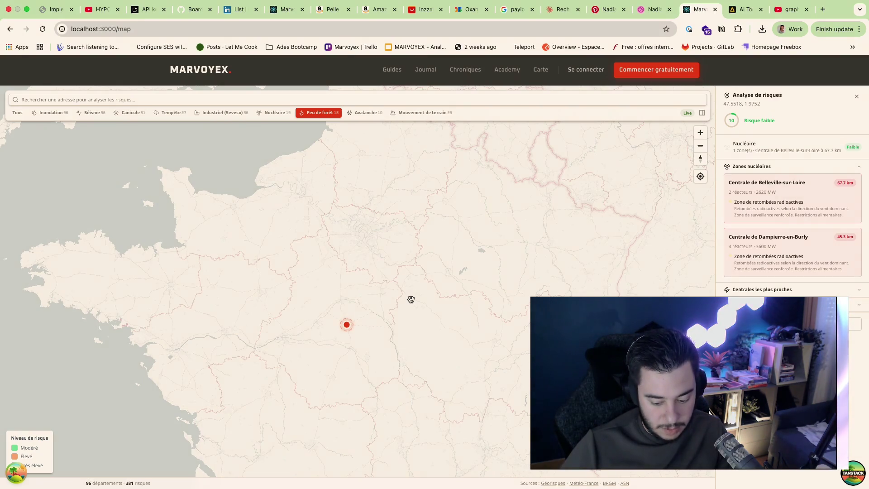
drag(359, 270, 354, 197)
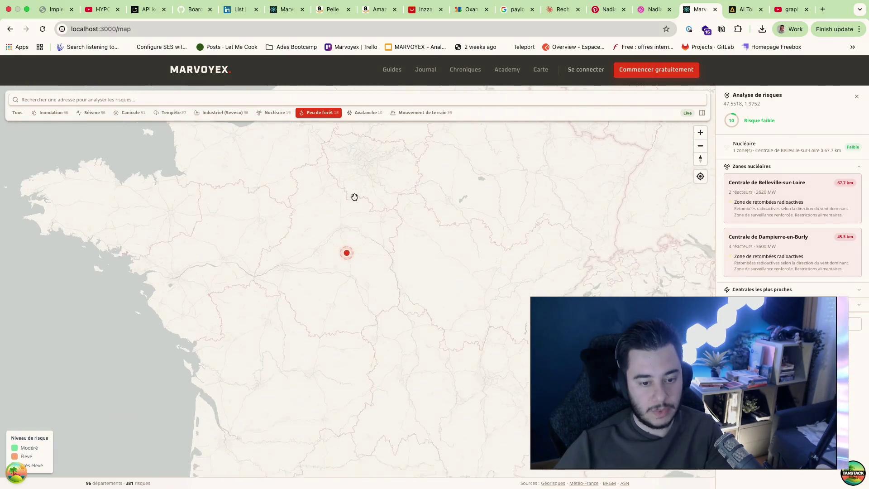
scroll(427, 270, down, 4)
scroll(450, 281, up, 6)
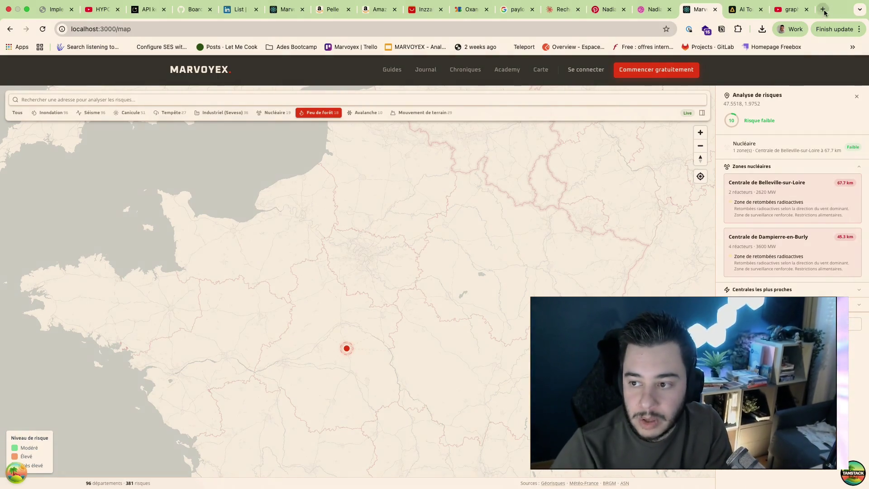
key(super+t)
Load la-kaz-alice.fr and glance over its 'Location Maison à Saint-Joseph La Réunion' home page
text(la)
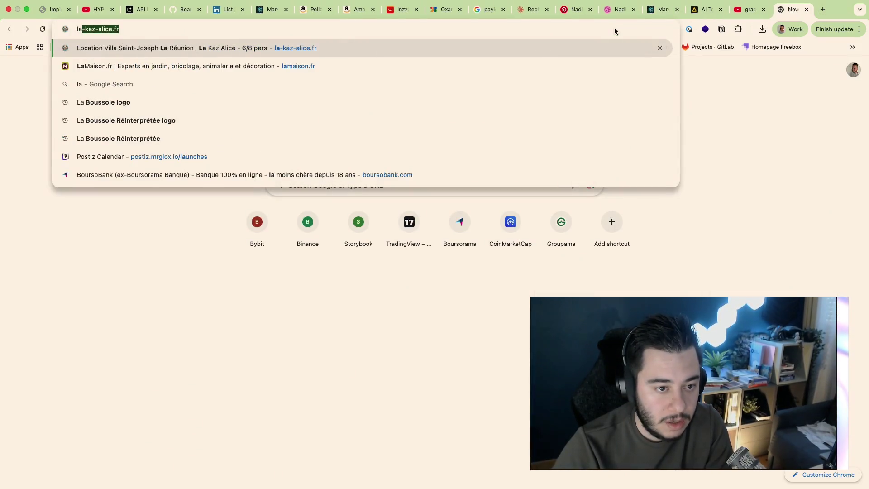
key(Return)
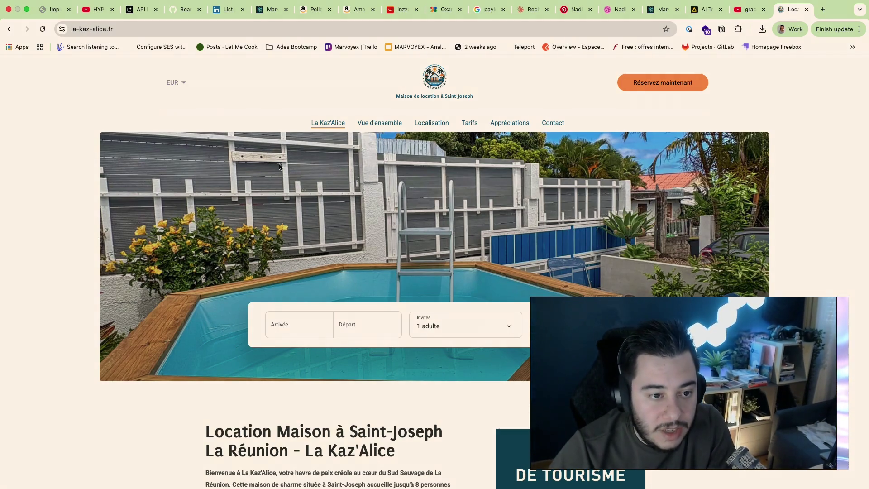
scroll(434, 272, down, 2)
scroll(435, 271, up, 2)
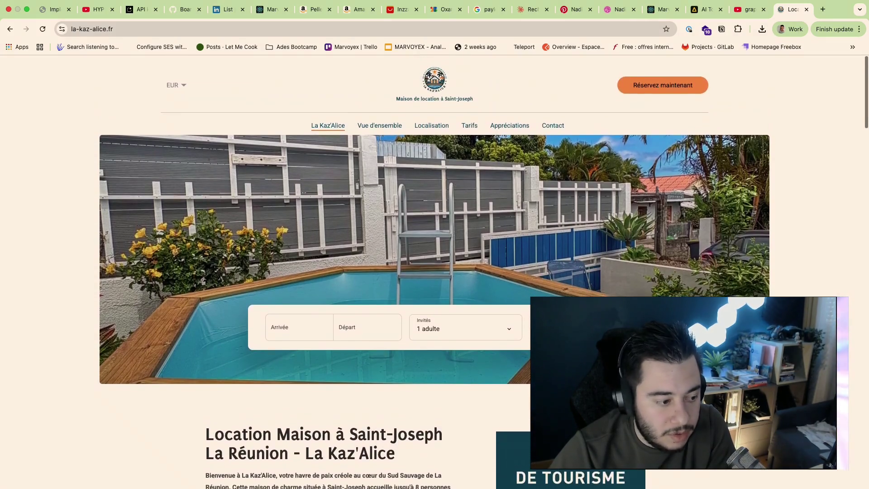